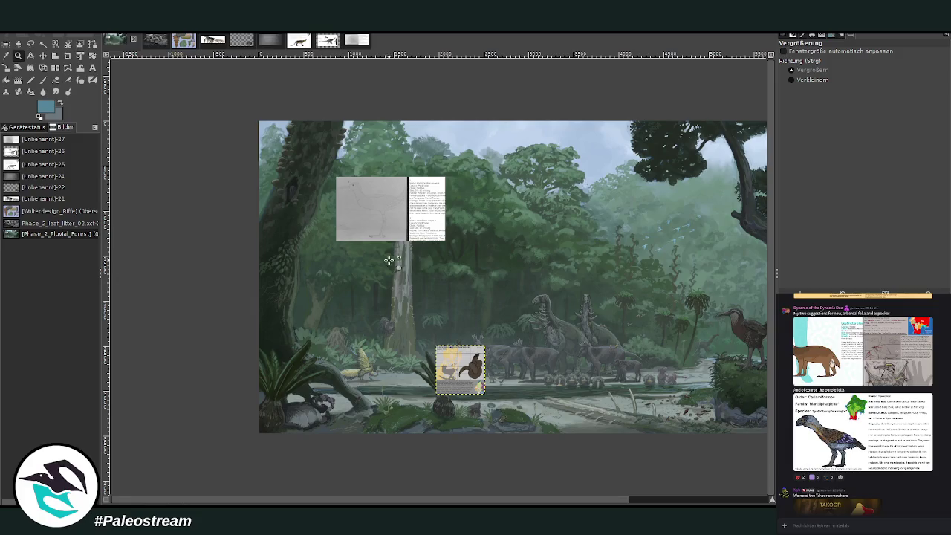
Zoom in on the bird flock in the forest, then back out to a wider view
left_click_drag(623, 181, 694, 329)
left_click_drag(246, 102, 590, 364)
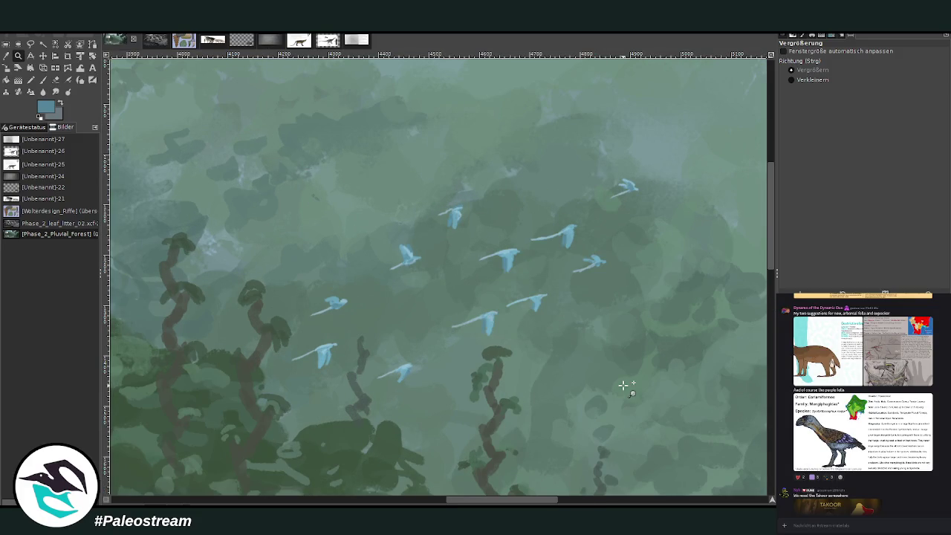
key("minus")
key("minus")
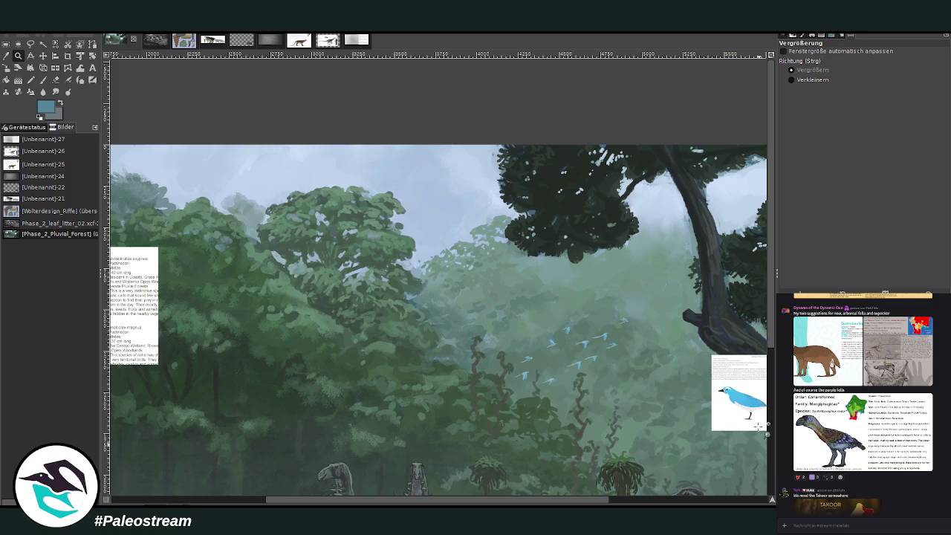
left_click(712, 501)
scroll(712, 501, "left", 1)
scroll(712, 501, "left", 1)
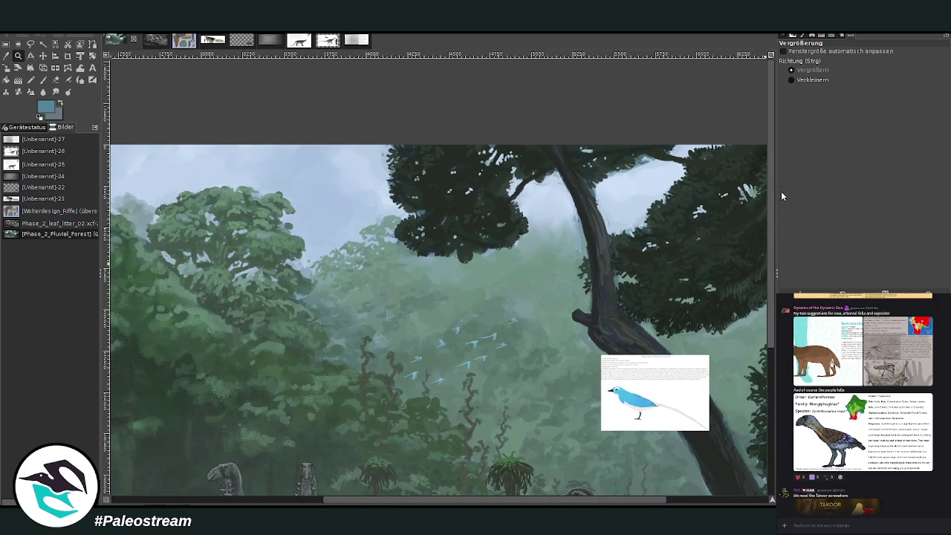
Zoom onto the bird reference sheet, then zoom out to show the whole painting
left_click_drag(603, 346, 646, 405)
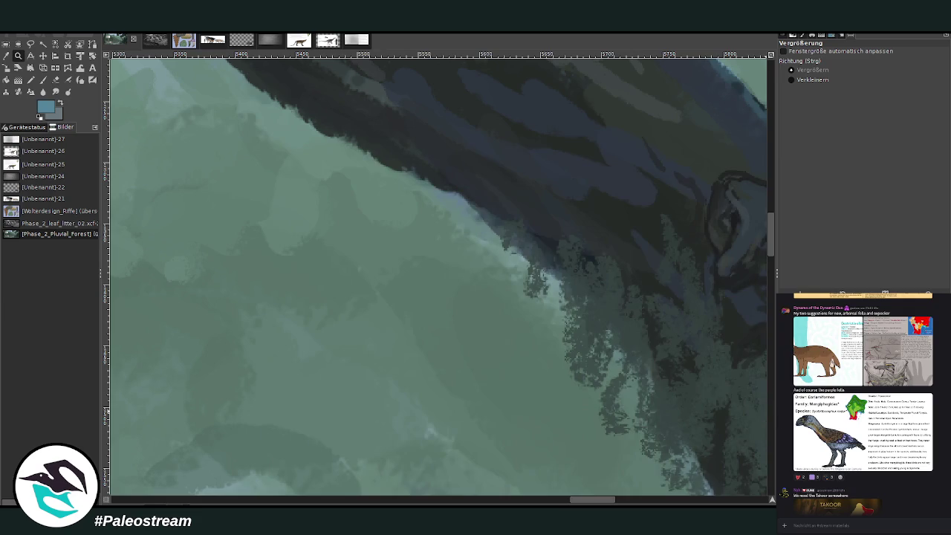
left_click(792, 80)
left_click(597, 202)
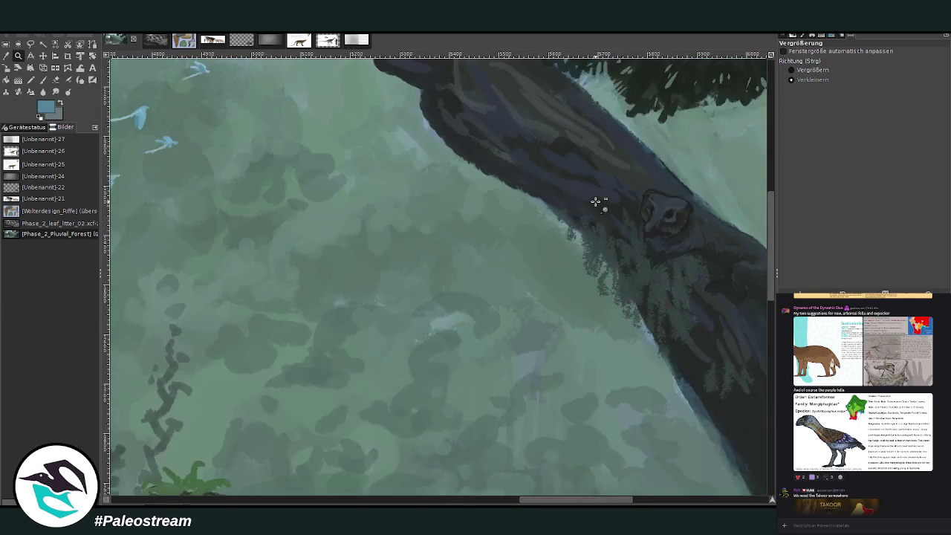
left_click(597, 202)
left_click(598, 202)
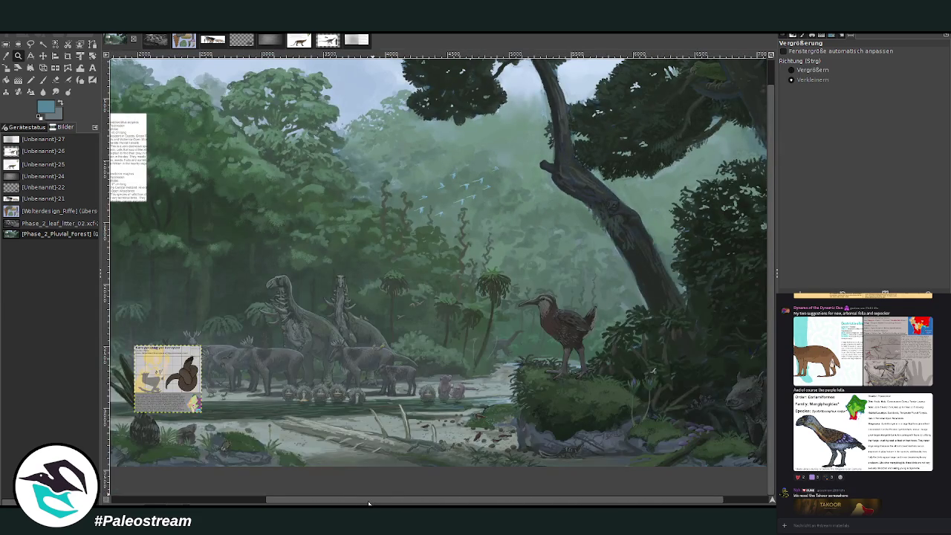
left_click_drag(372, 499, 217, 499)
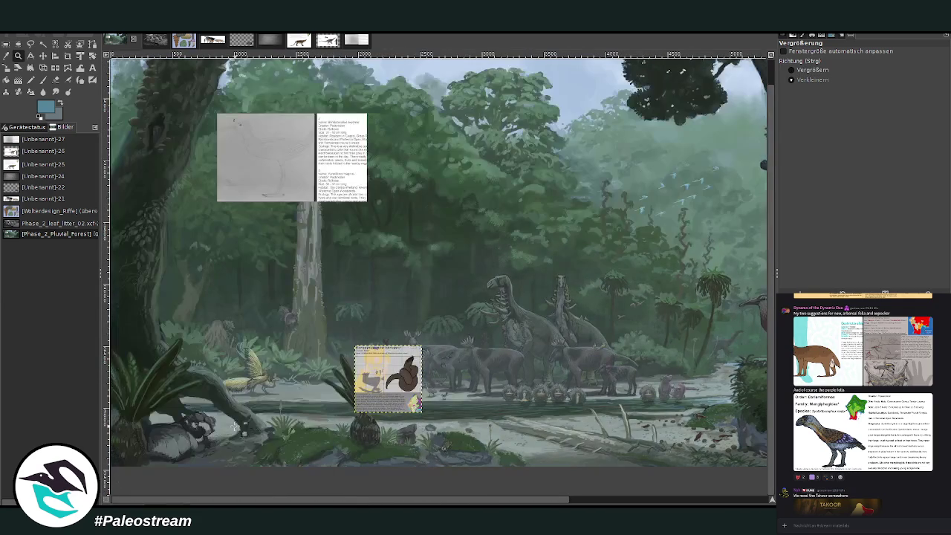
left_click(791, 69)
Zoom onto the Karuppupampu card and drag it down-left over the riverbank
left_click_drag(298, 338, 422, 491)
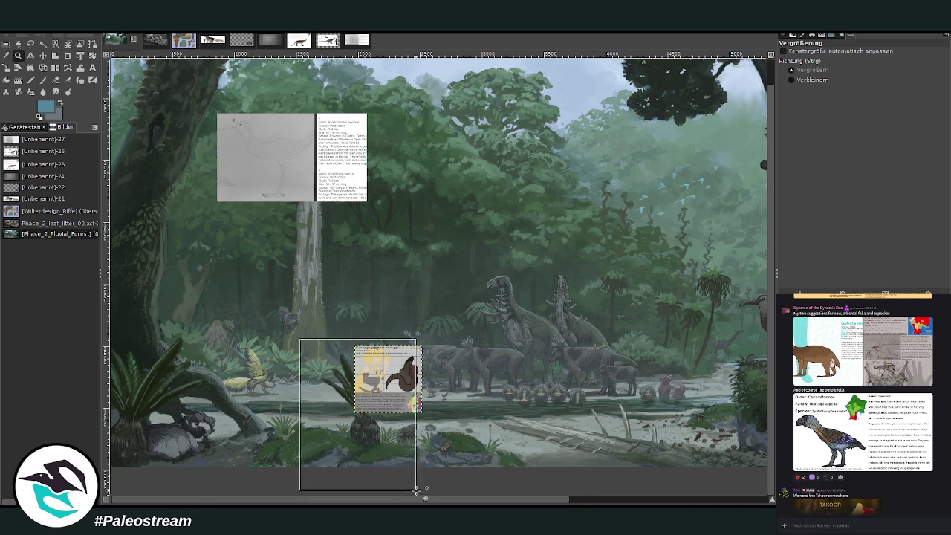
left_click_drag(354, 503, 325, 503)
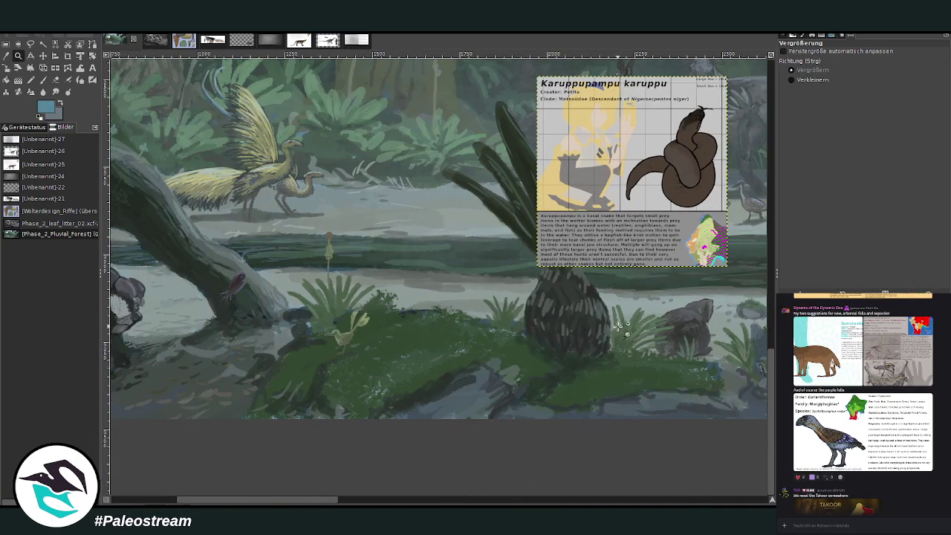
left_click_drag(382, 162, 695, 379)
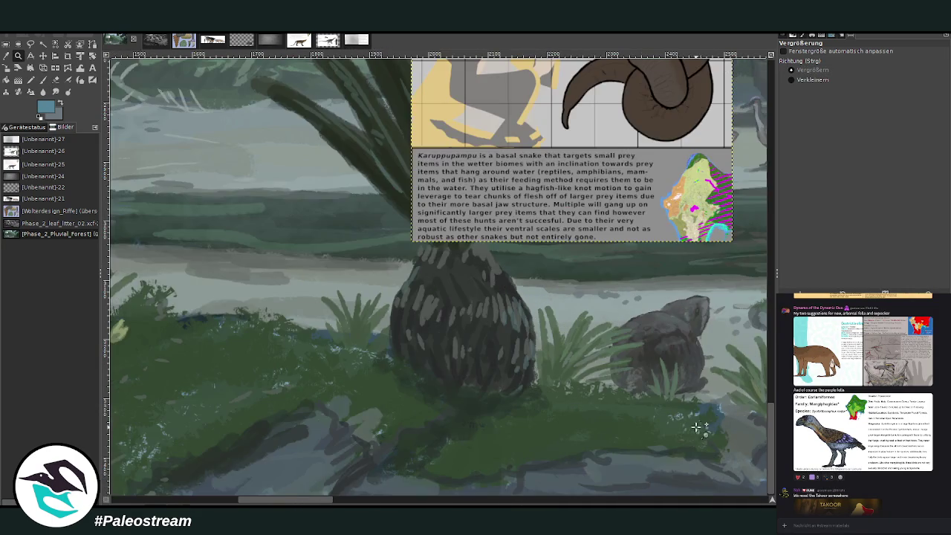
scroll(687, 416, "up", 3)
scroll(663, 401, "down", 5)
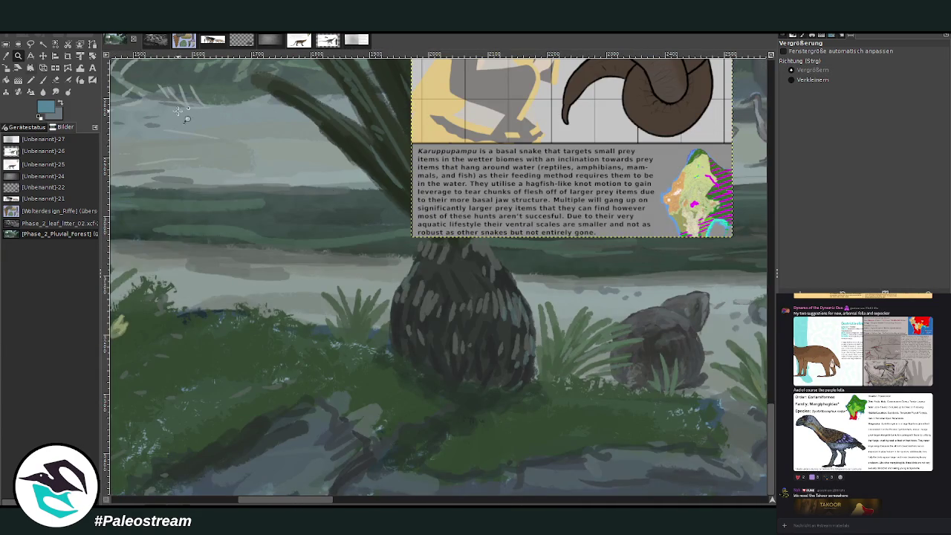
key("m")
mouse_move(509, 150)
left_mouse_down()
mouse_move(310, 310)
mouse_move(422, 270)
left_mouse_up()
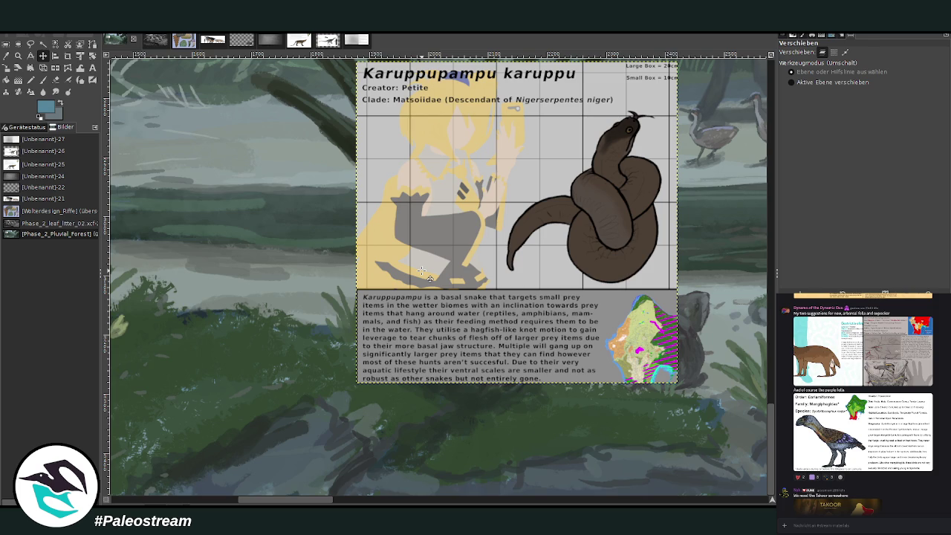
Hide the selection outline and shift the species card slightly up and right
left_click(19, 55)
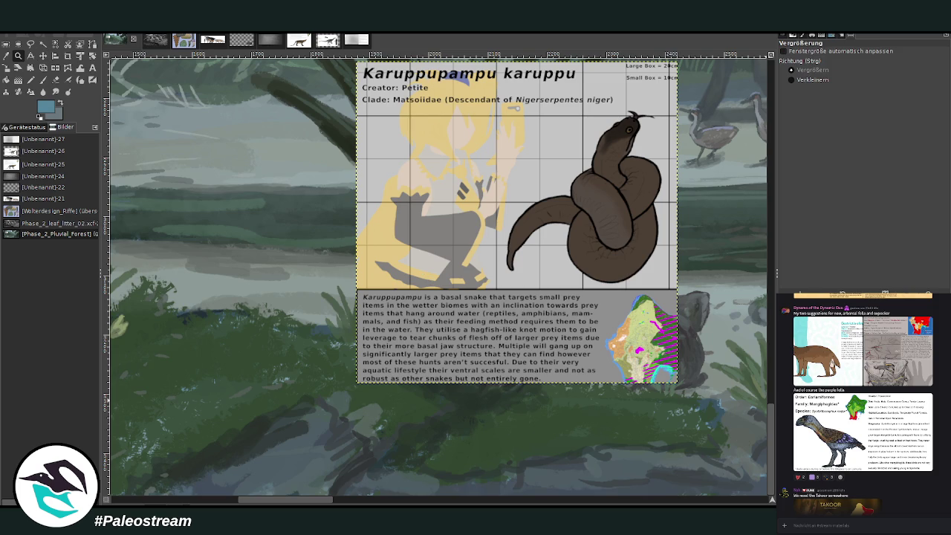
key("ctrl+shift+a")
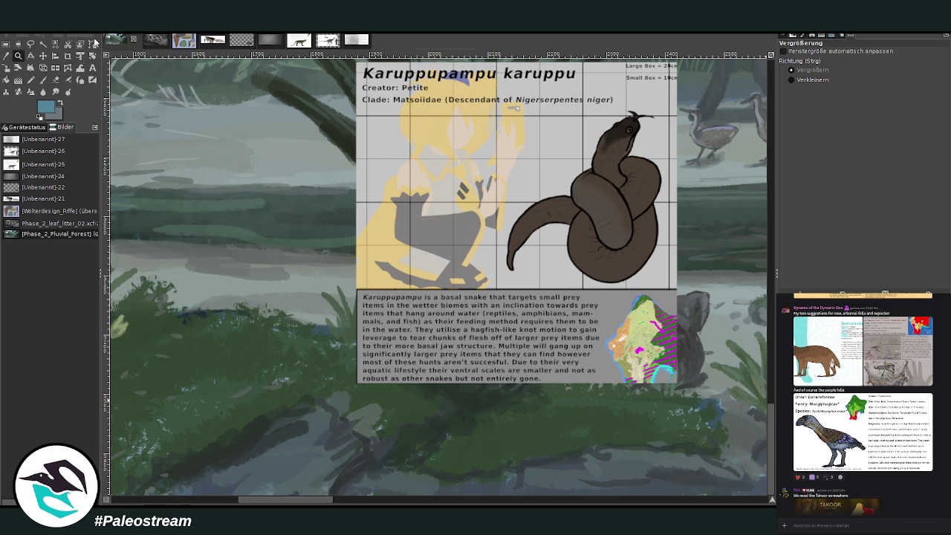
left_click(43, 55)
left_click_drag(398, 224, 432, 159)
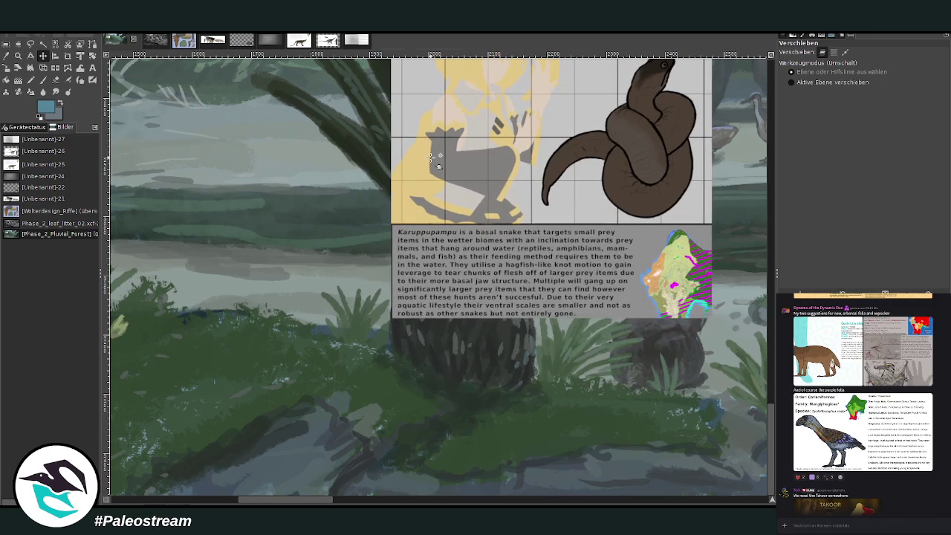
Sample a dark colour and set the Paintbrush to size 21 at 58.4 opacity
key("o")
left_click(493, 343)
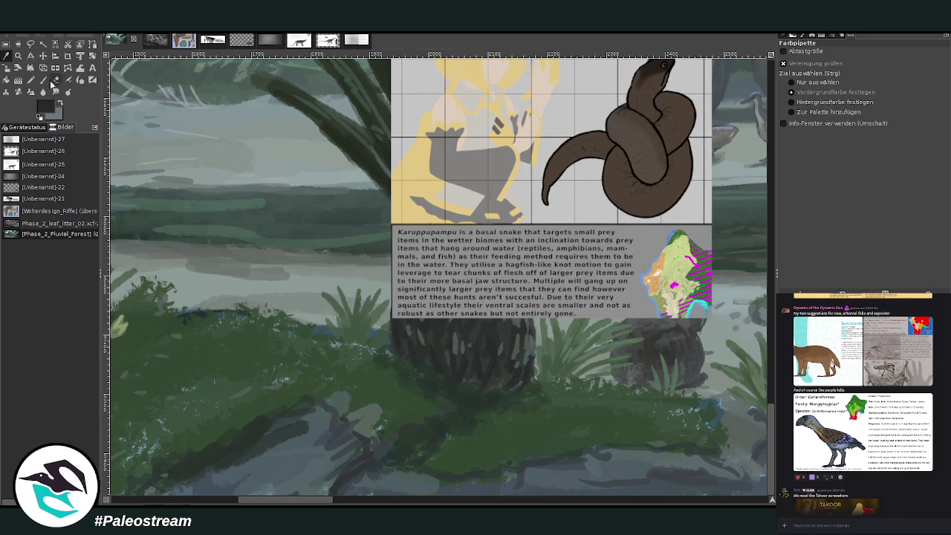
left_click(43, 80)
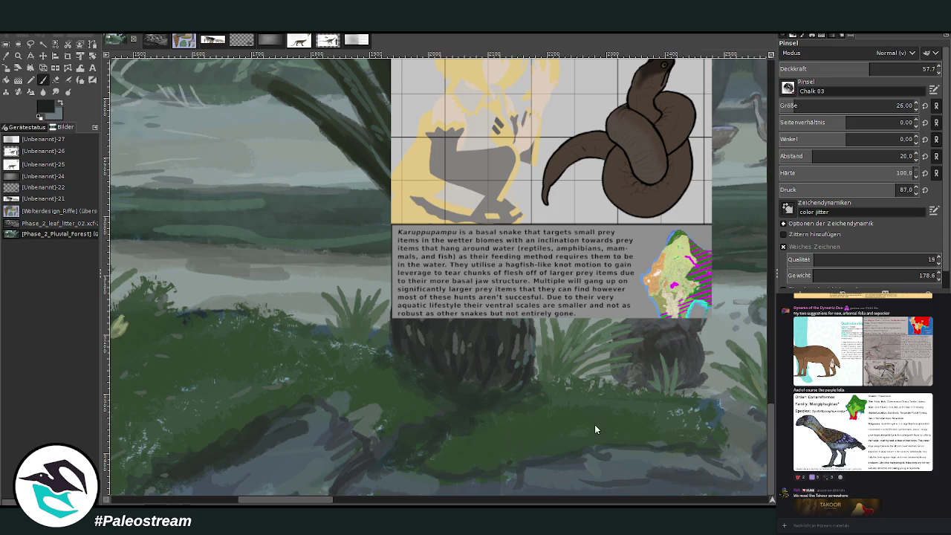
left_click_drag(876, 106, 862, 105)
left_click_drag(891, 72, 895, 72)
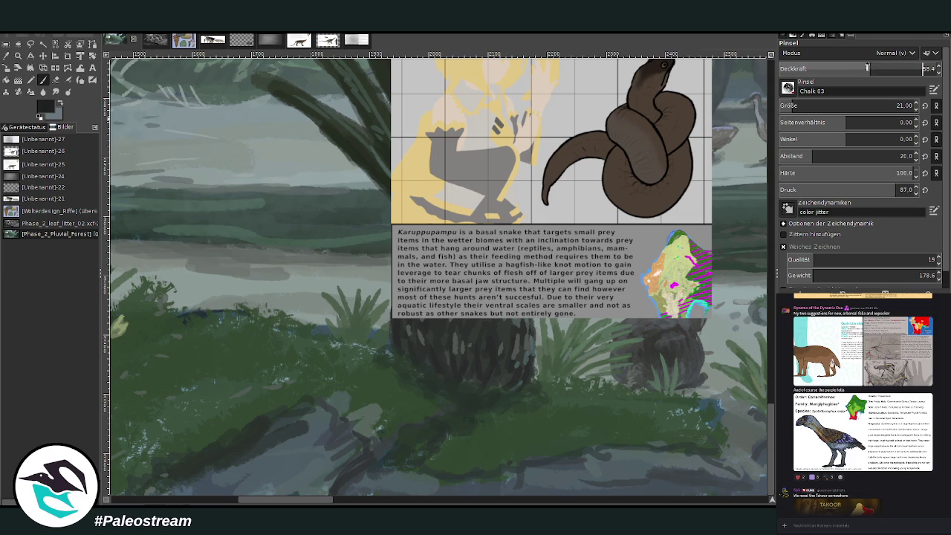
Sketch the snake's curving body and a looping coil on the bank
mouse_move(459, 410)
left_mouse_down()
mouse_move(446, 404)
mouse_move(355, 446)
mouse_move(355, 434)
left_mouse_up()
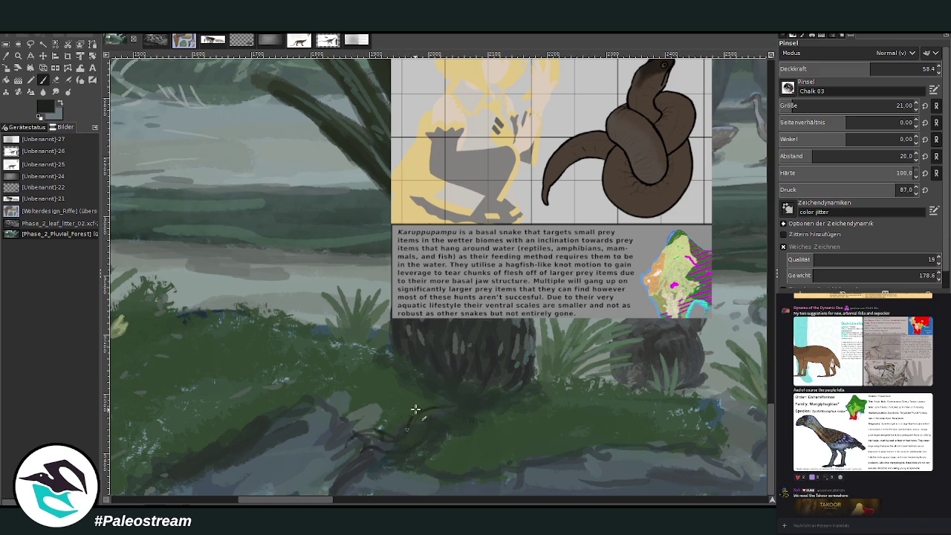
left_click_drag(409, 420, 435, 400)
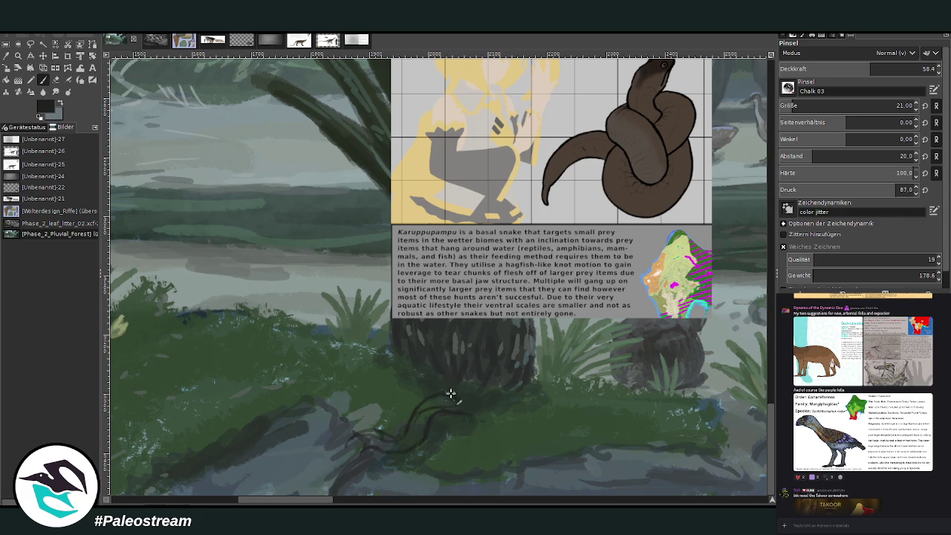
left_click_drag(451, 392, 497, 398)
left_click(44, 55)
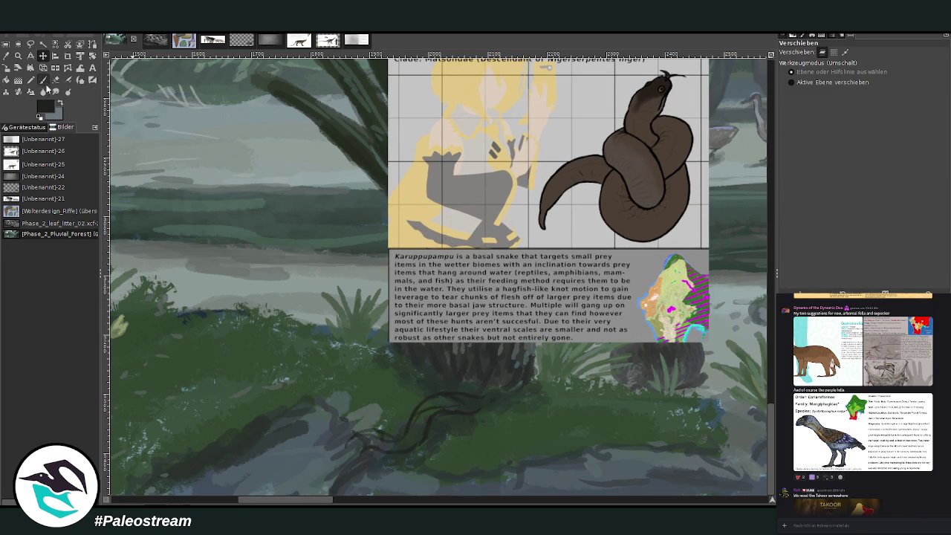
left_click(43, 81)
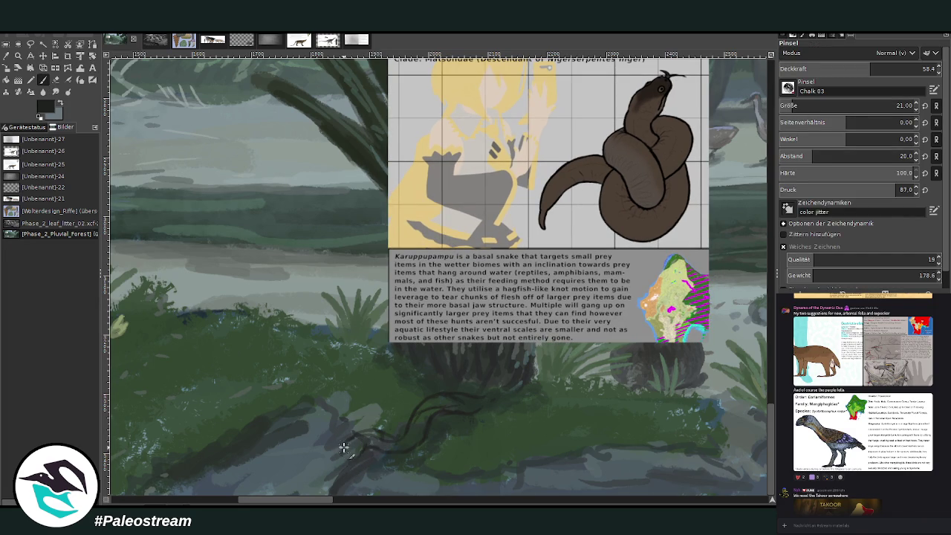
left_click_drag(341, 463, 381, 431)
key("o")
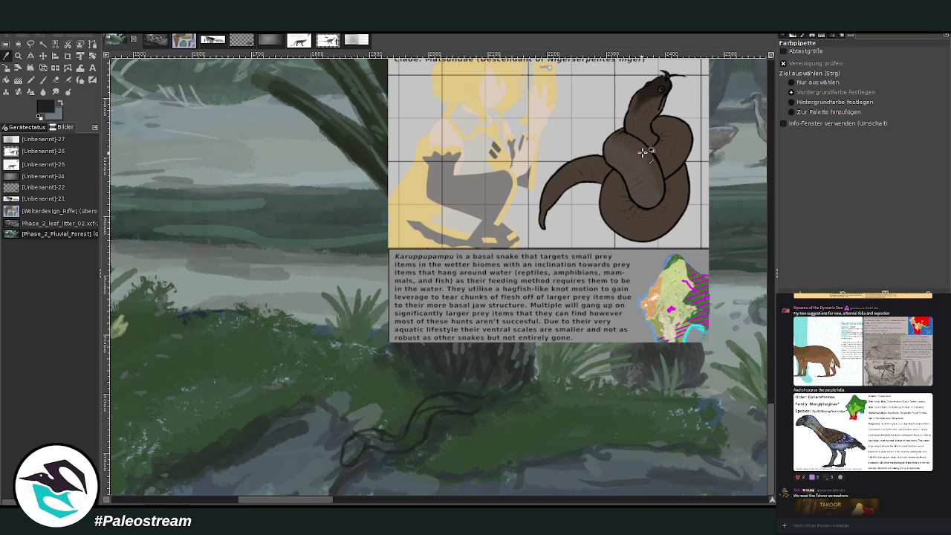
Sample the card's brown and fill the snake's body and head with a size 27-30 brush
left_click(633, 143)
left_click(43, 80)
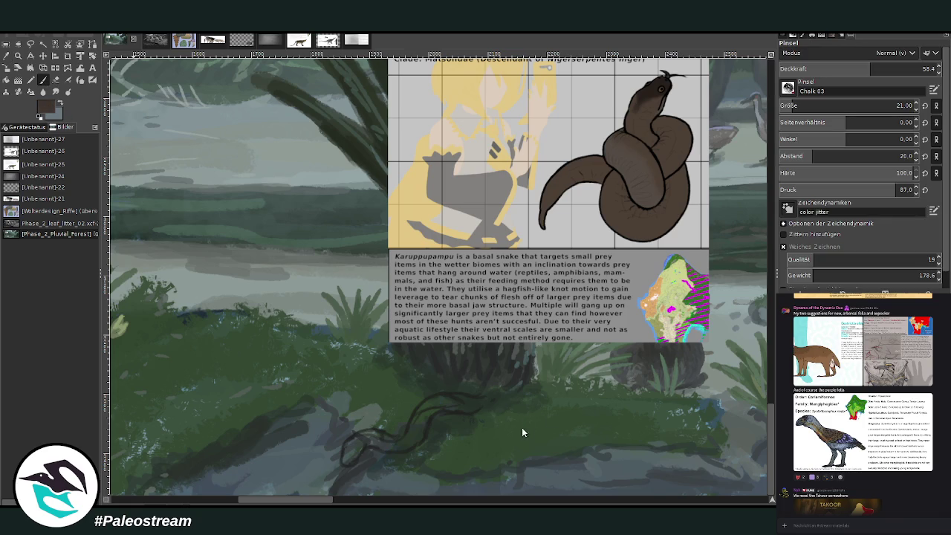
left_click_drag(854, 106, 873, 106)
left_click(890, 68)
mouse_move(416, 420)
left_mouse_down()
mouse_move(461, 400)
mouse_move(373, 432)
left_mouse_up()
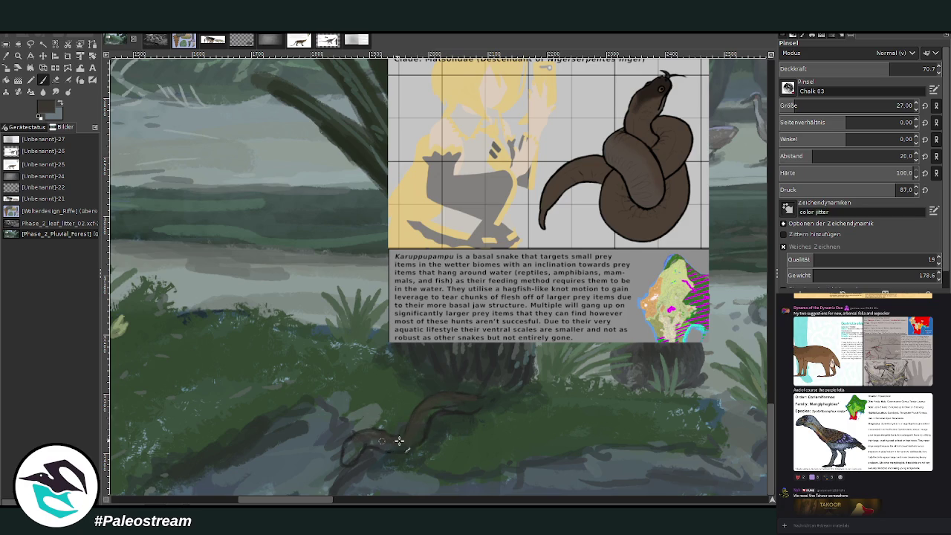
key("bracketright")
key("bracketright")
key("bracketright")
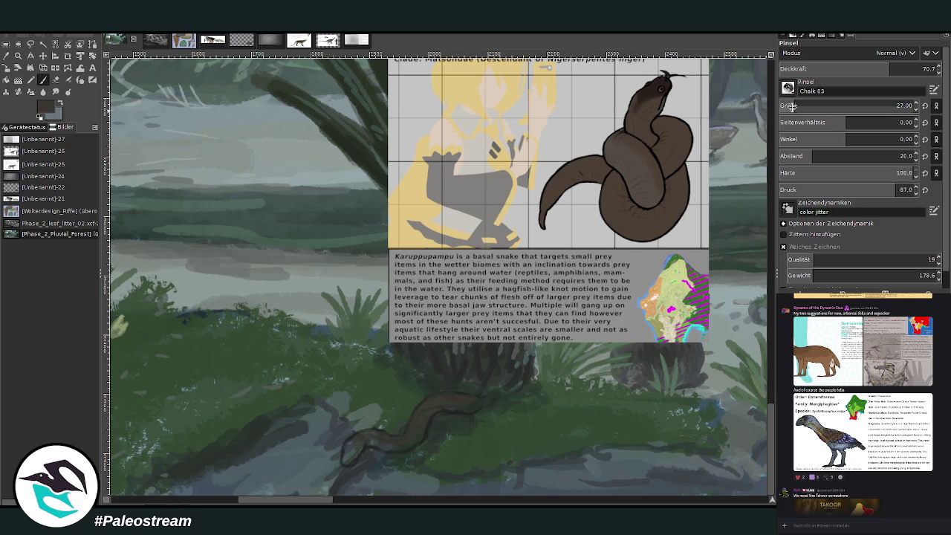
key("greater")
mouse_move(364, 446)
left_mouse_down()
mouse_move(349, 442)
mouse_move(346, 460)
mouse_move(372, 436)
mouse_move(398, 444)
mouse_move(427, 411)
mouse_move(482, 399)
left_mouse_up()
Enlarge the brush, lower its opacity, thicken the tail and darken the head
key("o")
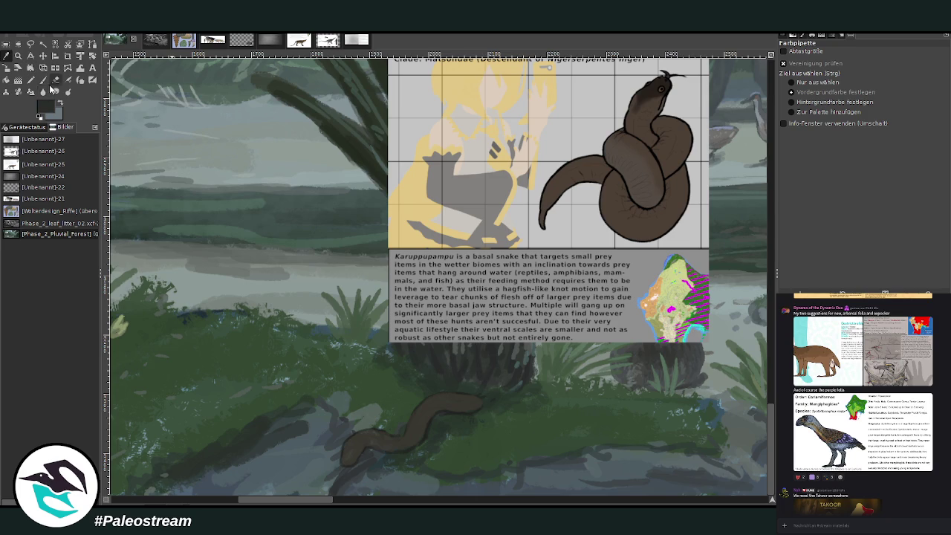
key("p")
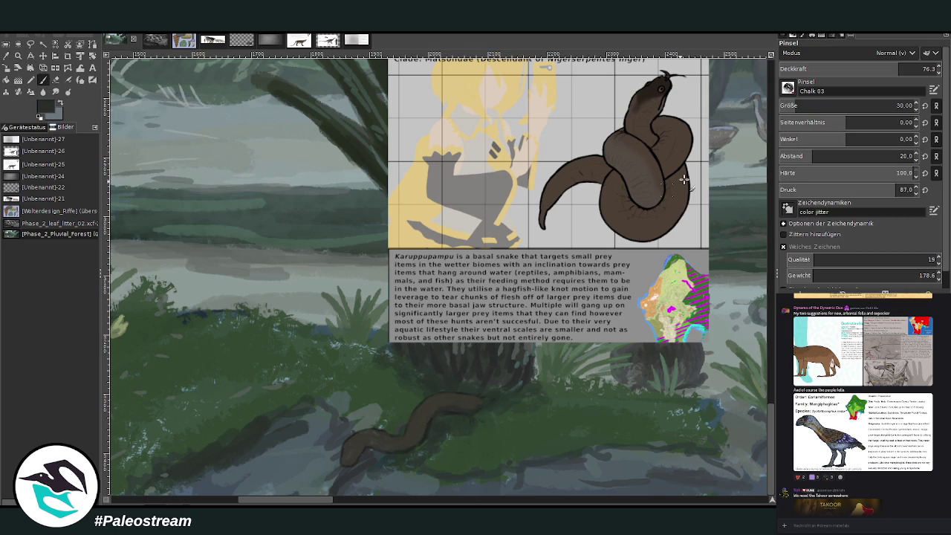
key("bracketright")
key("bracketright")
key("bracketright")
key("less")
key("less")
key("less")
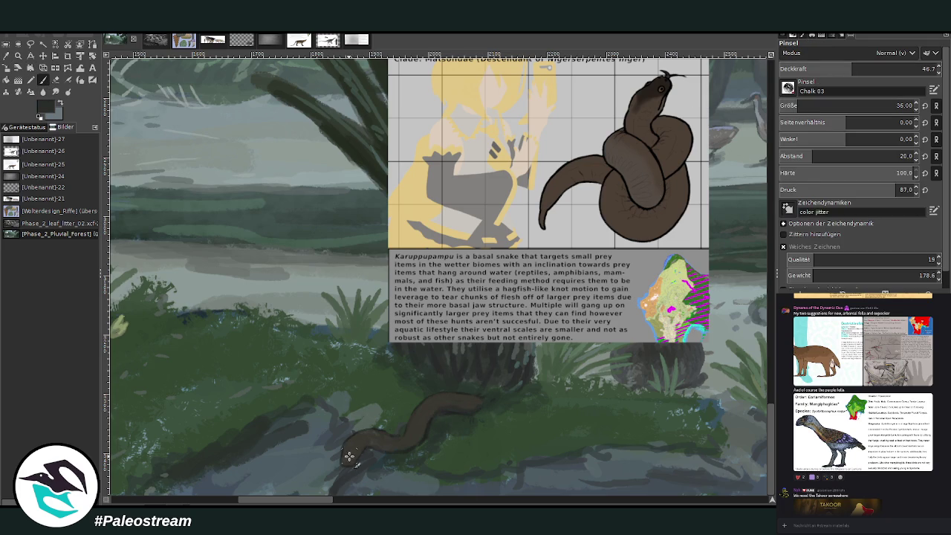
mouse_move(347, 460)
left_mouse_down()
mouse_move(424, 427)
mouse_move(417, 438)
mouse_move(454, 401)
mouse_move(380, 444)
mouse_move(394, 446)
left_mouse_up()
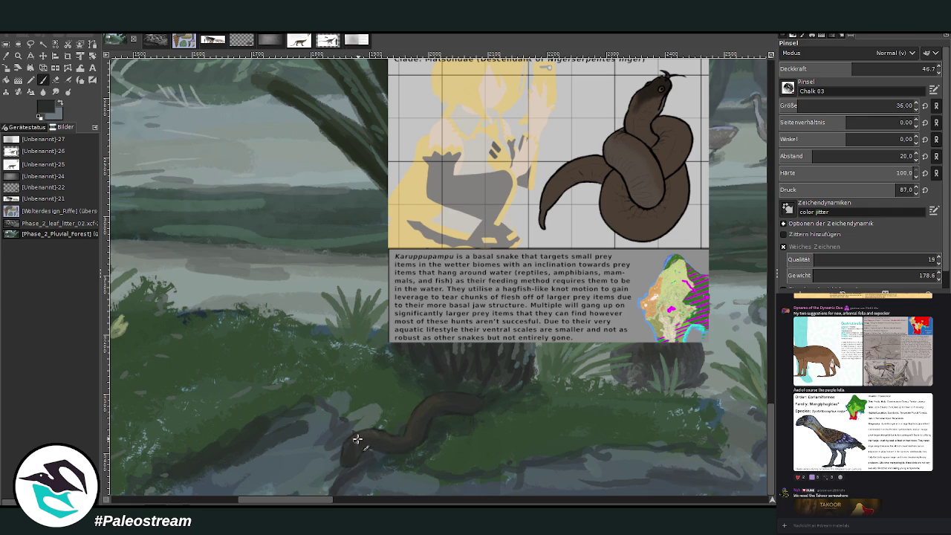
left_click(357, 439)
Sample a lighter colour and paint pale grey over part of the snake's head
left_click(515, 432, "ctrl")
left_click_drag(854, 106, 824, 105)
left_click_drag(853, 68, 867, 68)
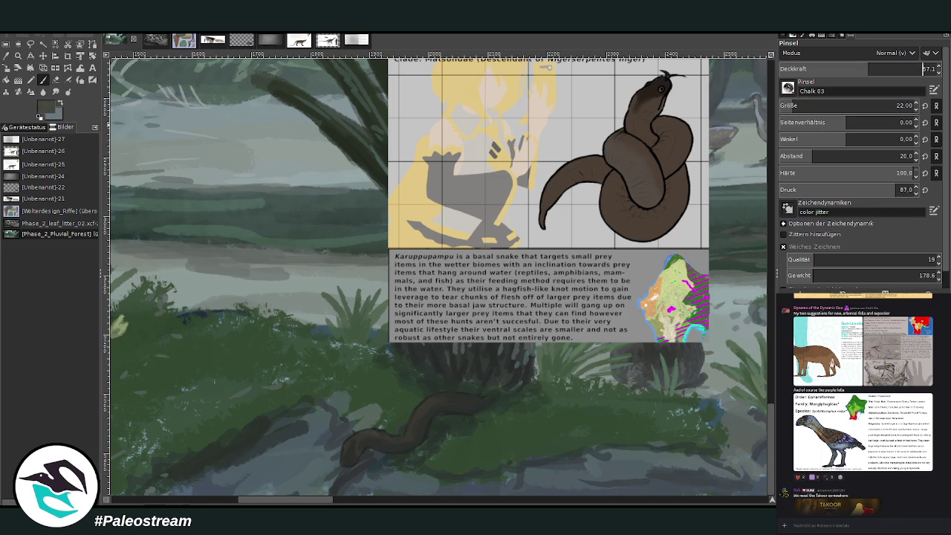
left_click_drag(354, 452, 346, 458)
Reshape the snake body into a thinner, smoother S-curve, using 33.1 opacity for smoothing
left_click(514, 418, "ctrl")
key("bracketleft")
key("bracketleft")
key("bracketleft")
key("greater")
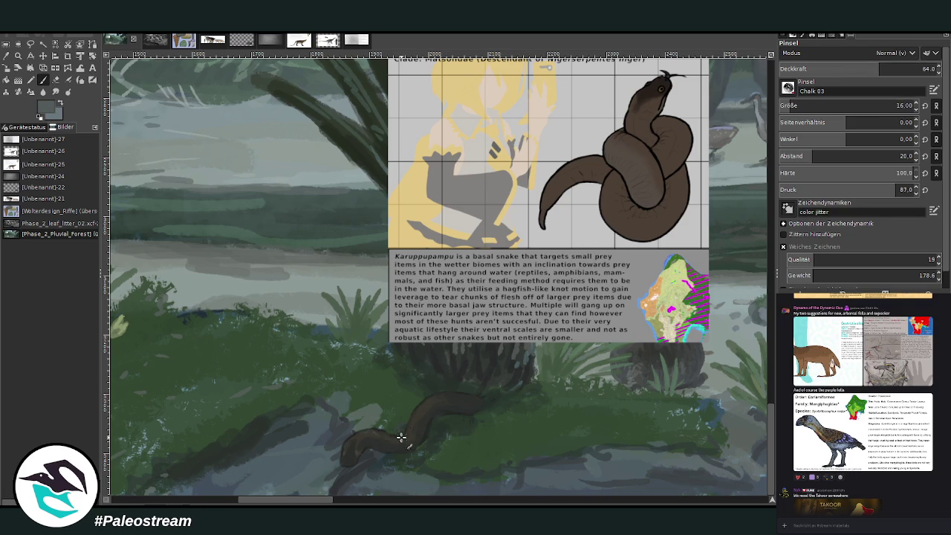
left_click_drag(401, 438, 413, 416)
left_click(830, 68)
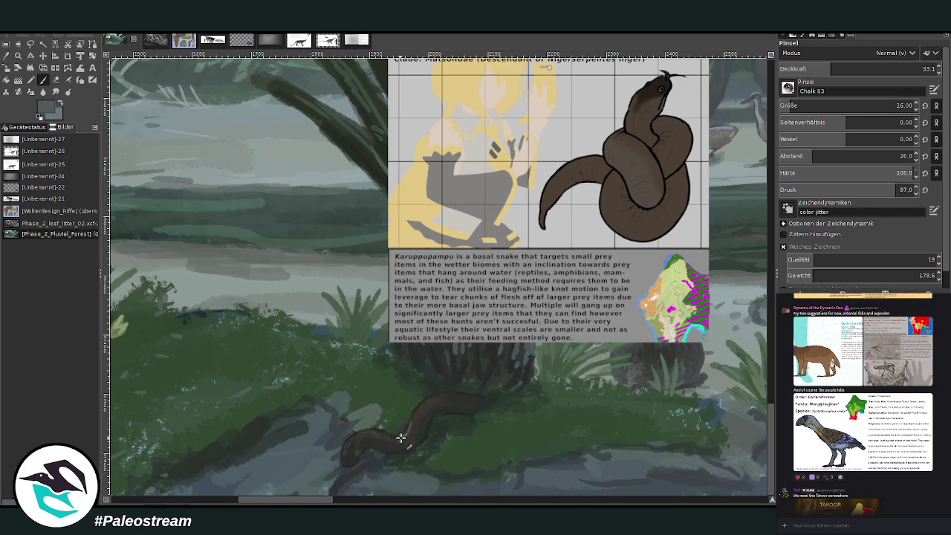
mouse_move(401, 438)
left_mouse_down()
mouse_move(426, 401)
mouse_move(395, 440)
left_mouse_up()
mouse_move(365, 435)
left_mouse_down()
mouse_move(394, 436)
mouse_move(412, 419)
left_mouse_up()
Sample dark green beside the snake and try brush opacities from 46.1 to 86.9
key("o")
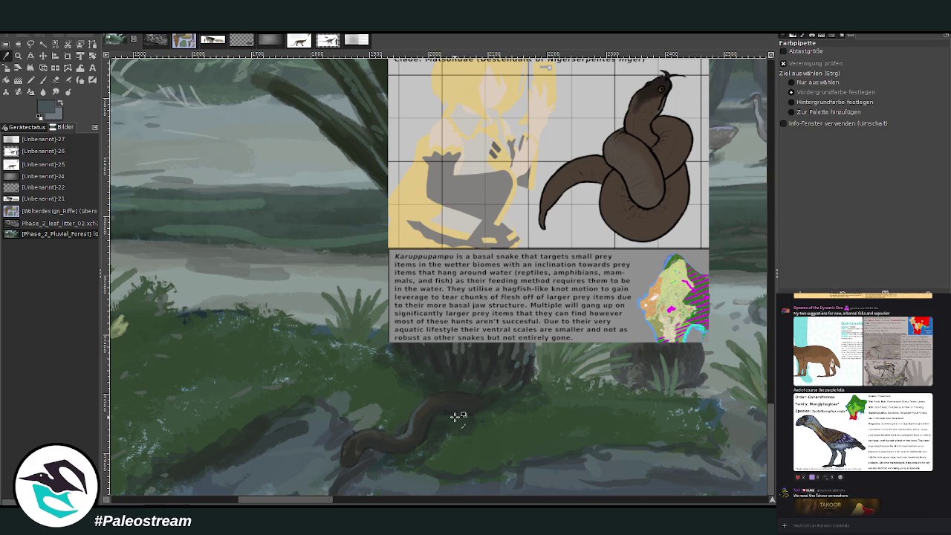
left_click(440, 427)
key("p")
left_click(844, 69)
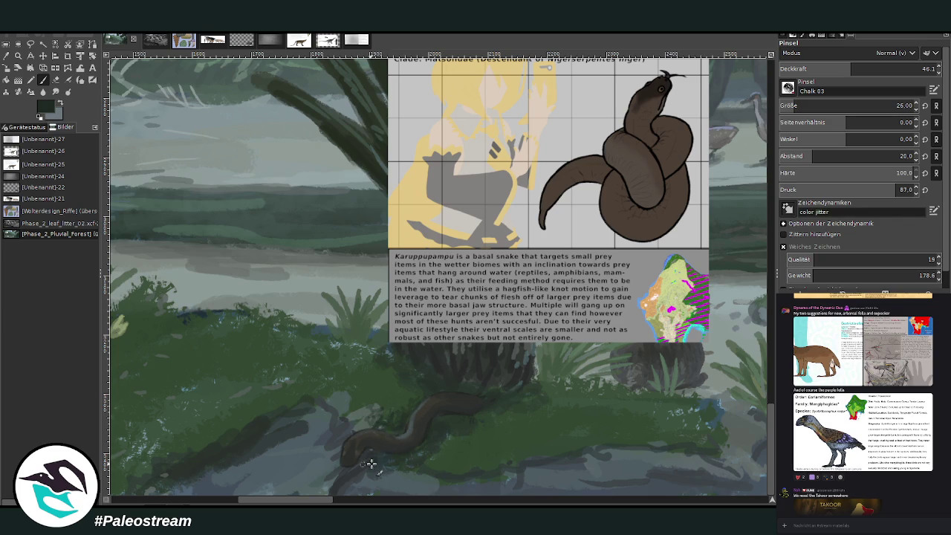
left_click(587, 412, "ctrl")
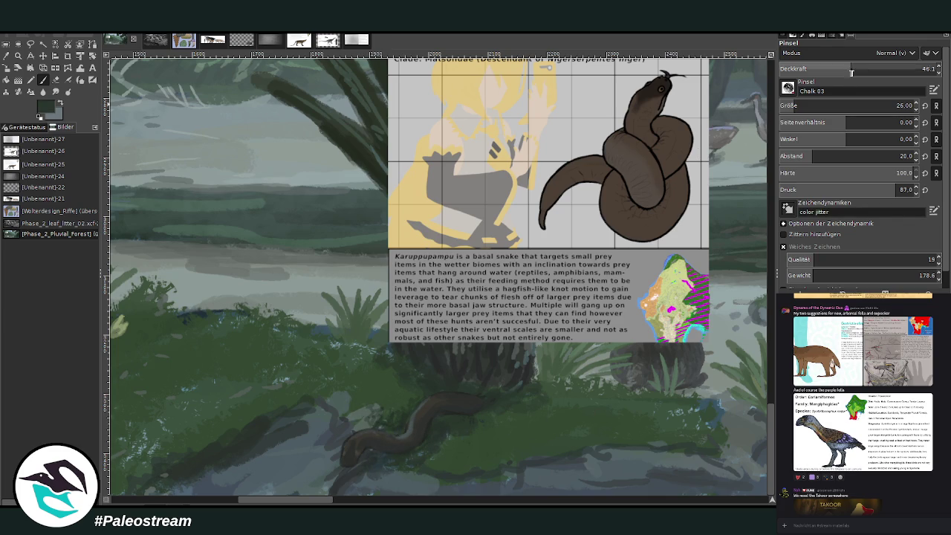
left_click(871, 69)
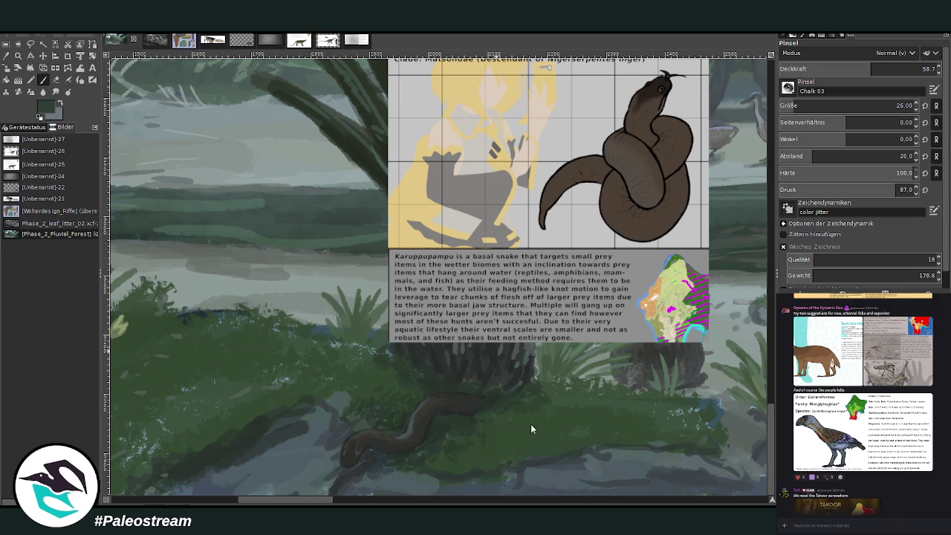
left_click(921, 68)
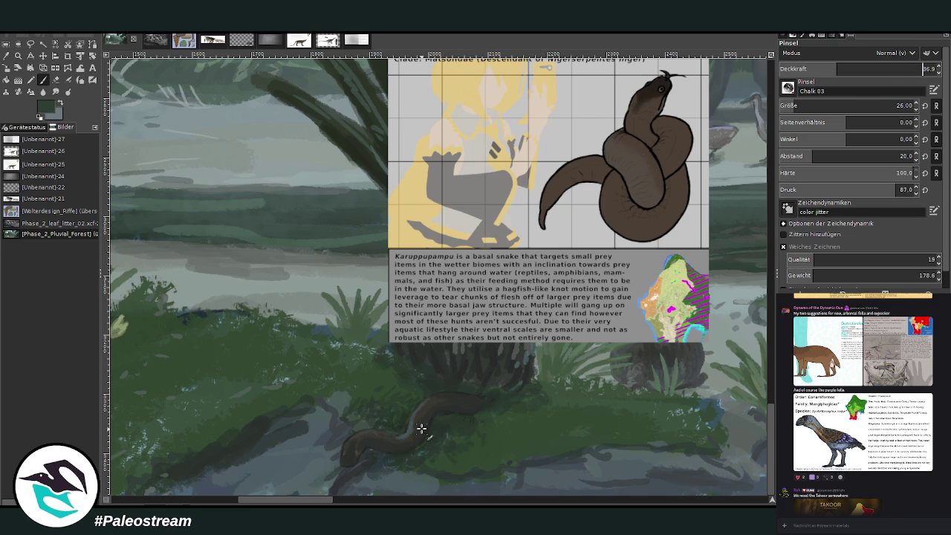
key("Return")
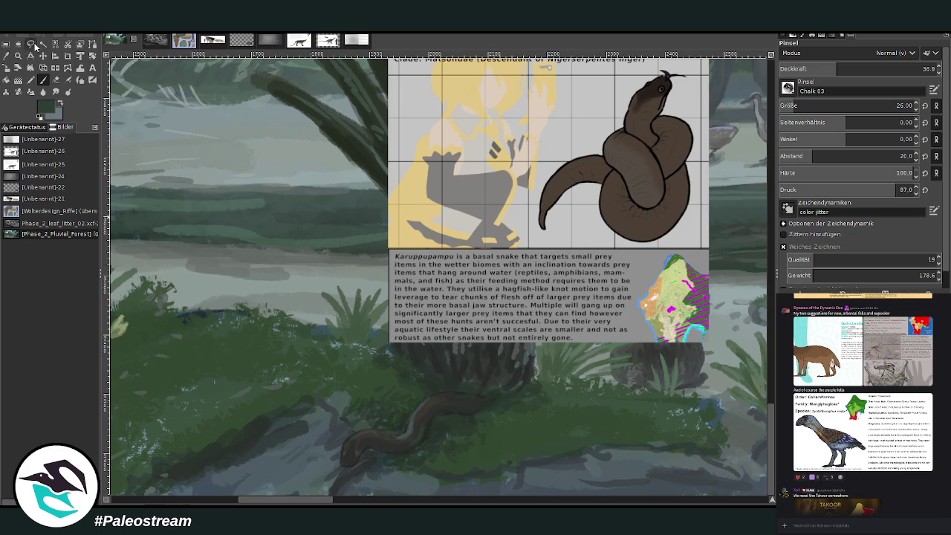
Settle the chalk Paintbrush at size 33 with 69.1 opacity
left_click(6, 56)
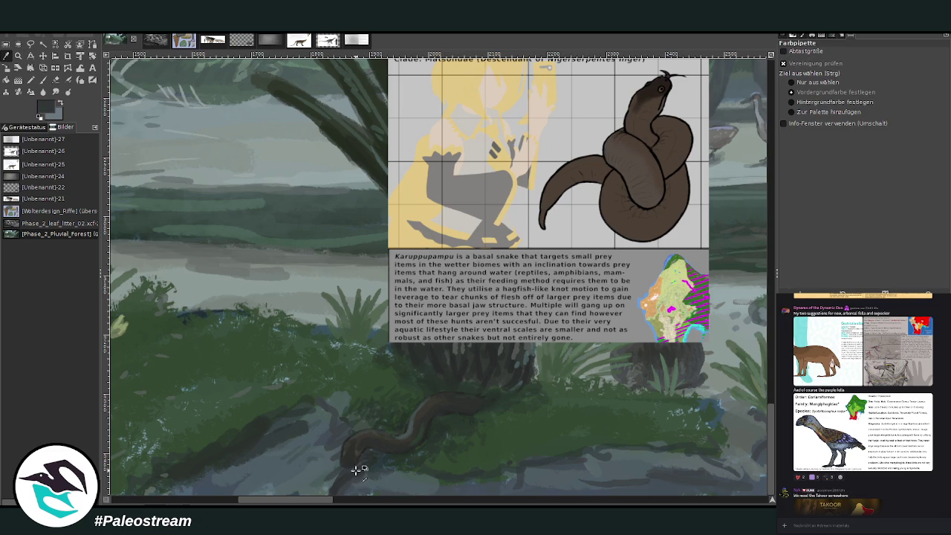
key("p")
left_click(800, 105)
left_click(869, 69)
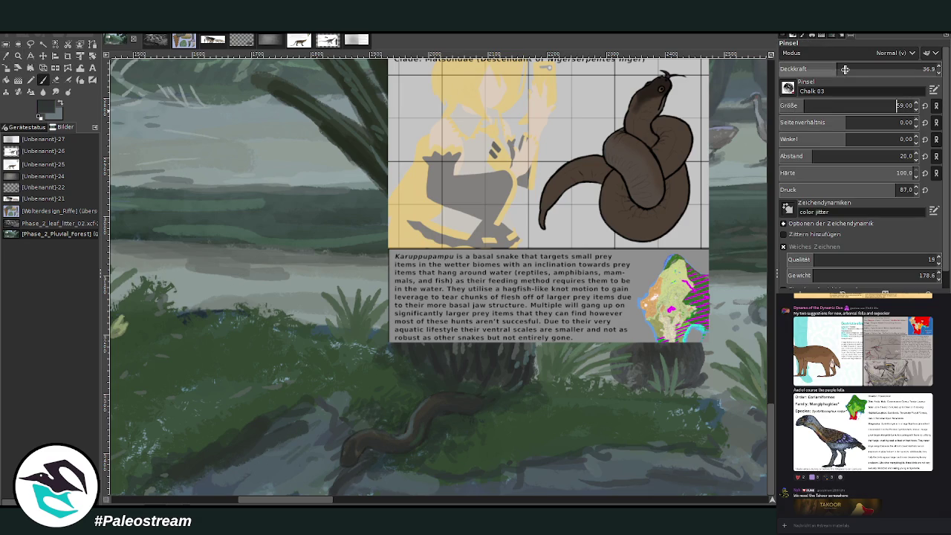
key("Return")
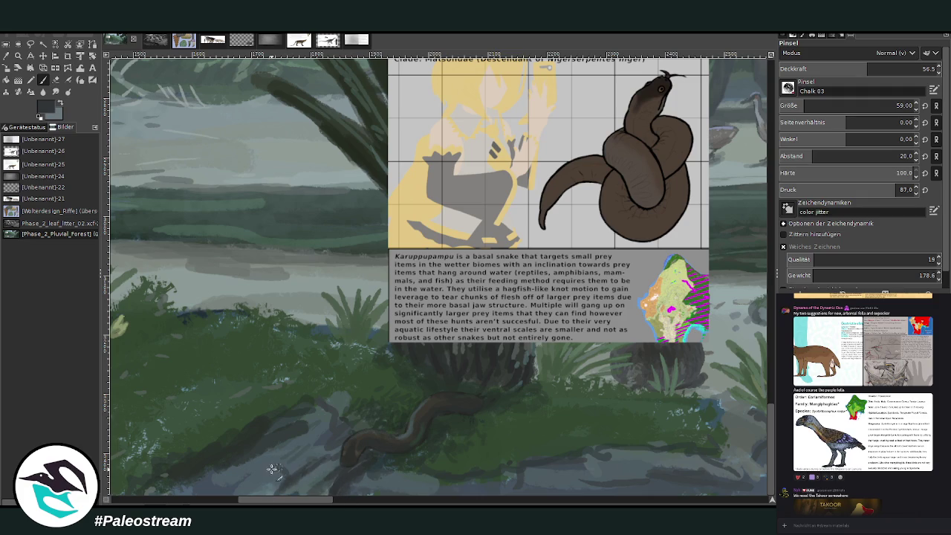
left_click(788, 106)
left_click(887, 68)
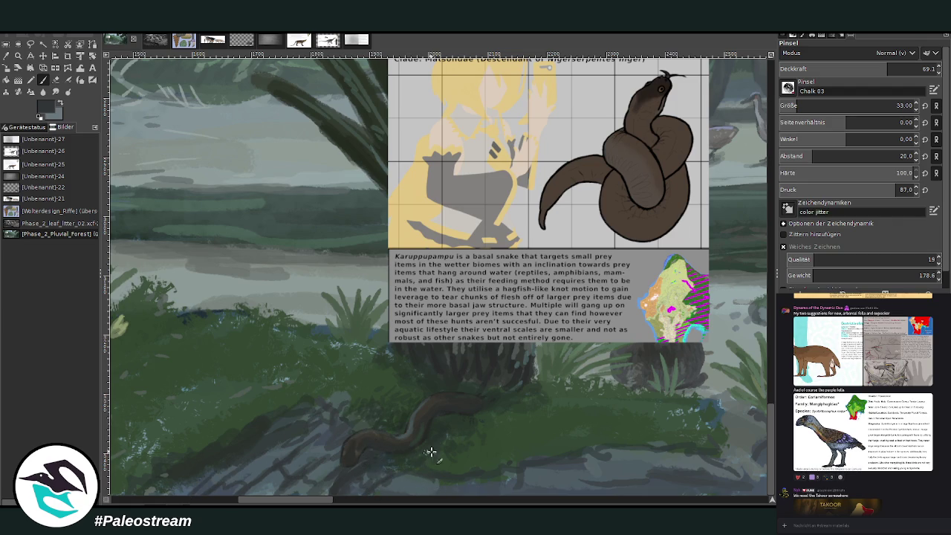
Sample a brighter foliage colour and paint grey-blue strokes over the rock left of the dinosaur
scroll(239, 488, "right", 5)
scroll(312, 484, "right", 1)
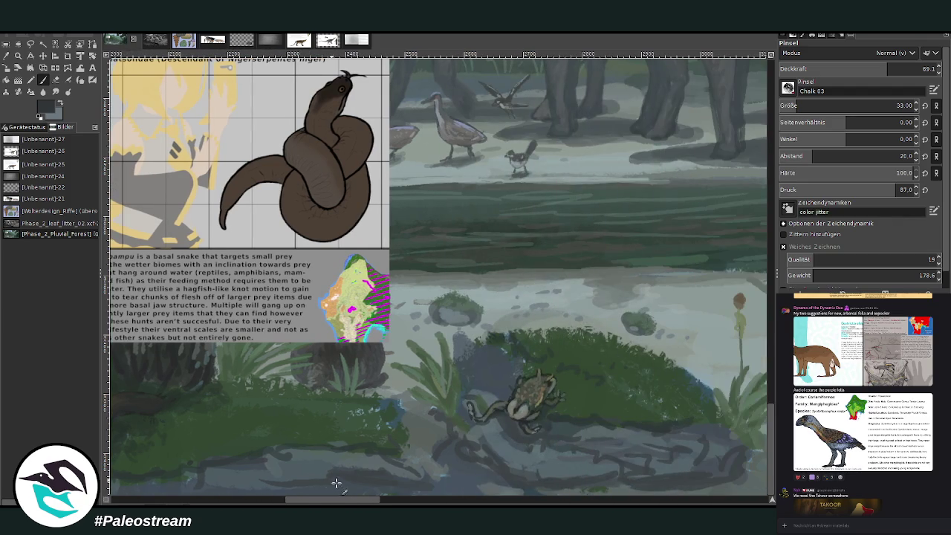
scroll(379, 481, "right", 3)
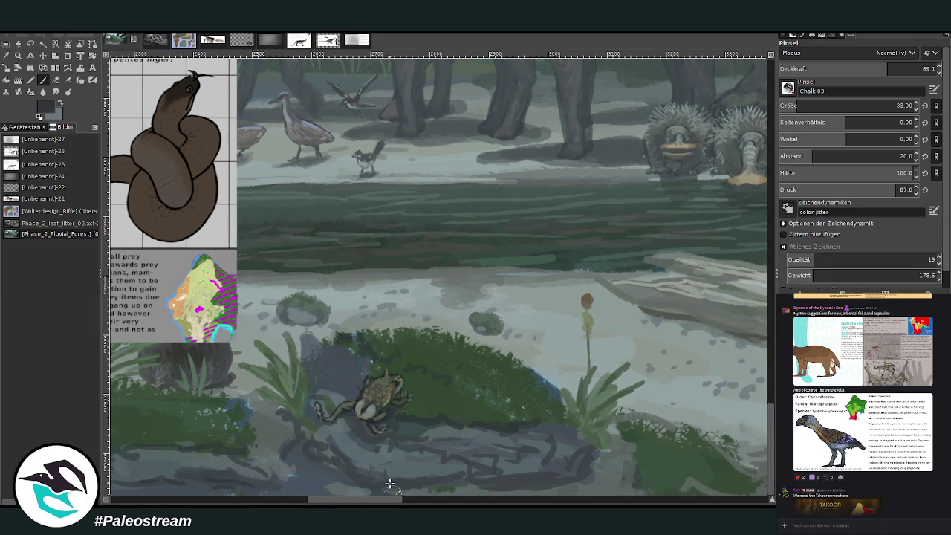
scroll(425, 480, "right", 3)
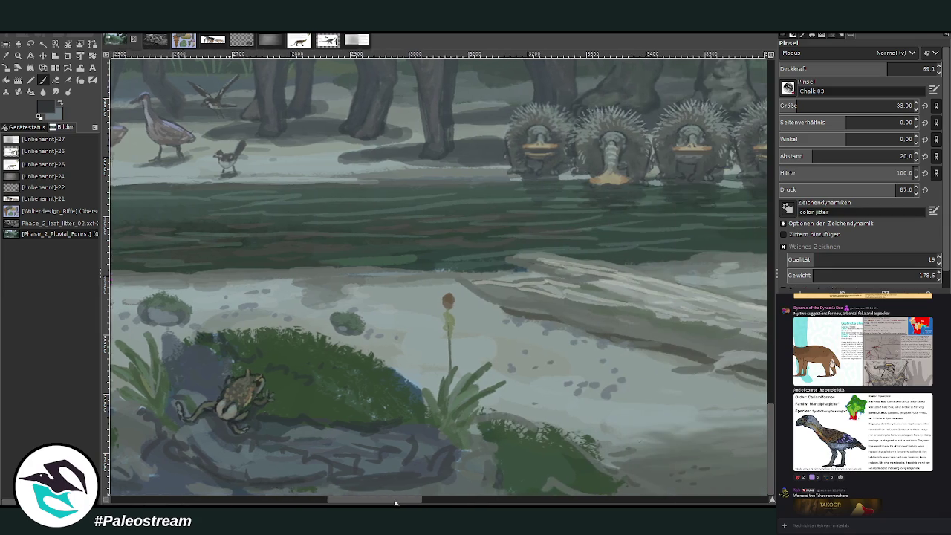
scroll(334, 483, "right", 1)
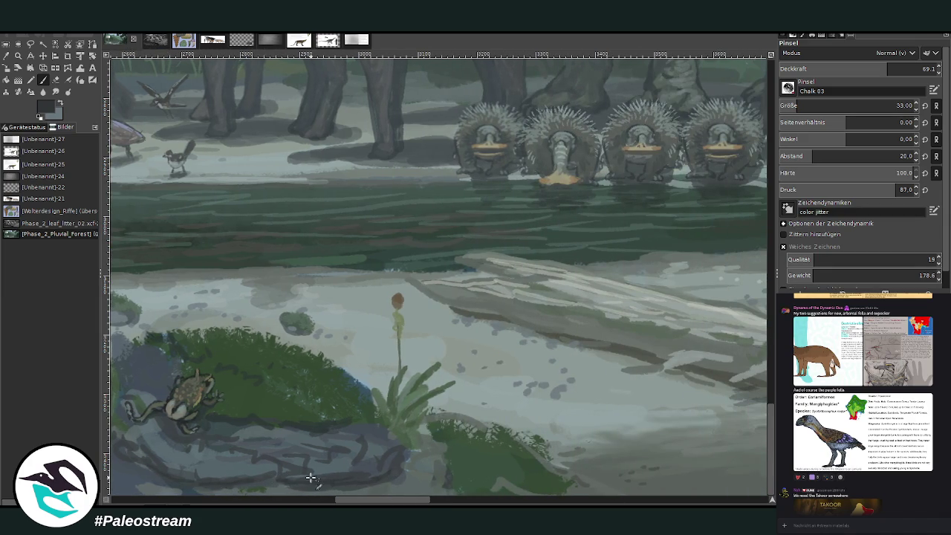
left_click_drag(358, 502, 271, 503)
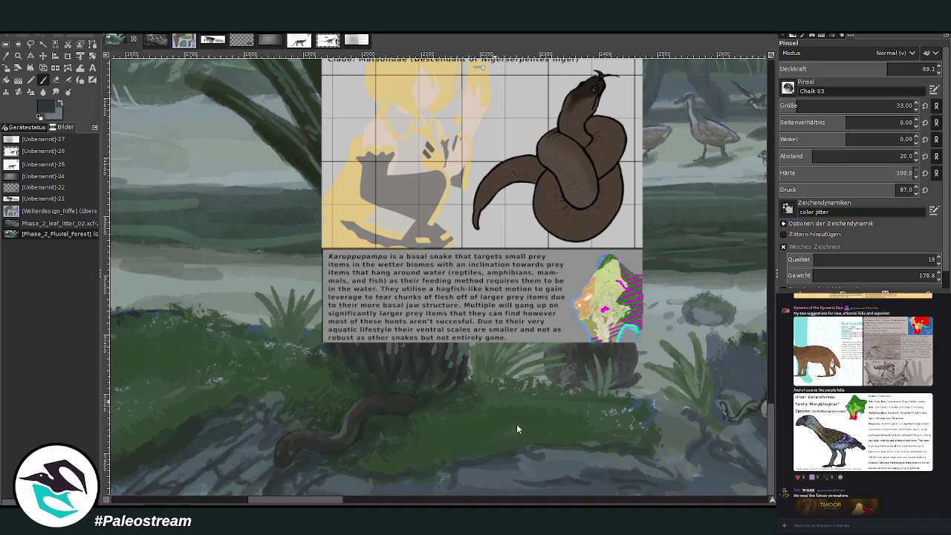
left_click(499, 375, "ctrl")
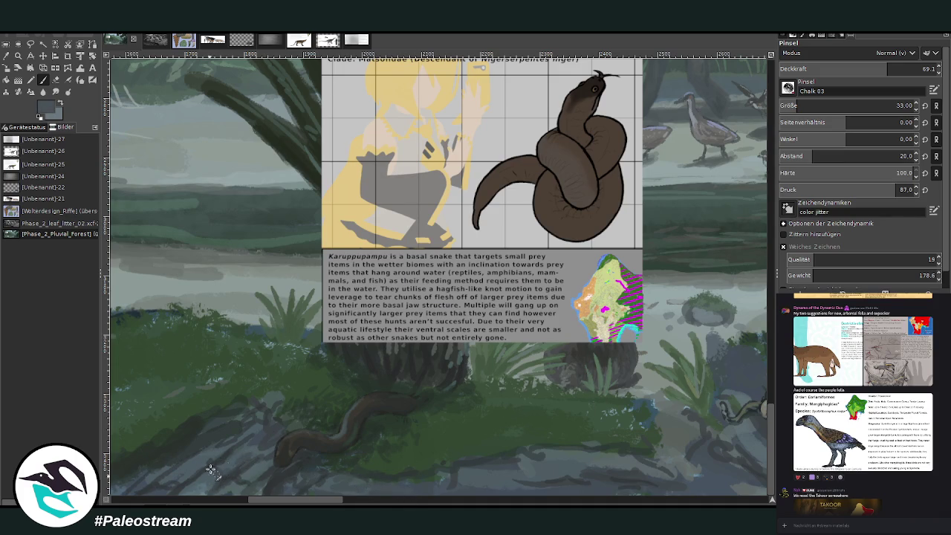
left_click(387, 356, "ctrl")
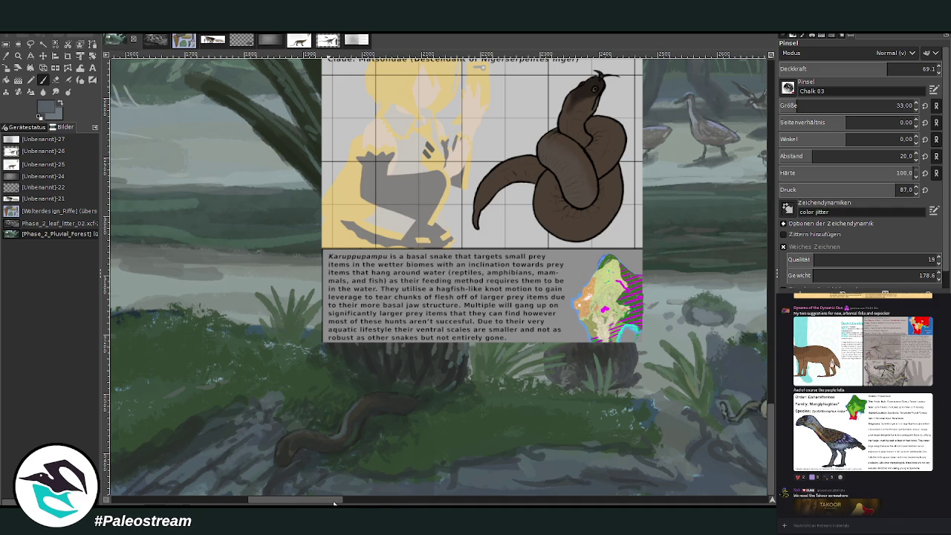
mouse_move(334, 504)
left_mouse_down()
mouse_move(361, 503)
mouse_move(245, 499)
left_mouse_up()
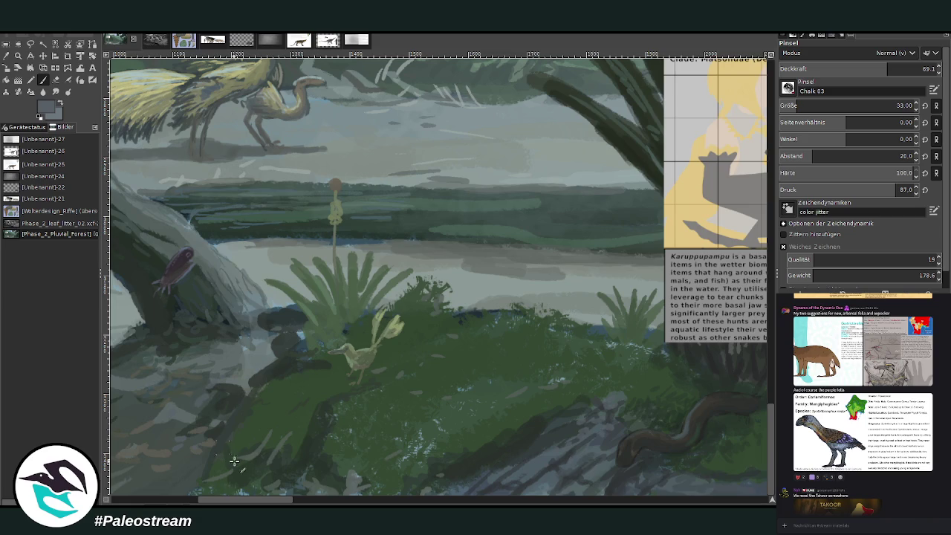
scroll(234, 461, "left", 5)
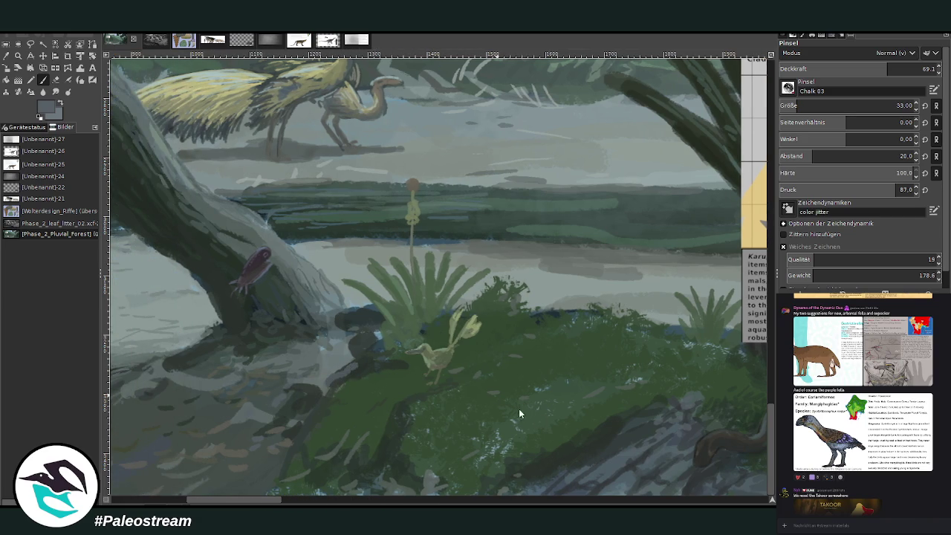
left_click_drag(355, 362, 336, 324)
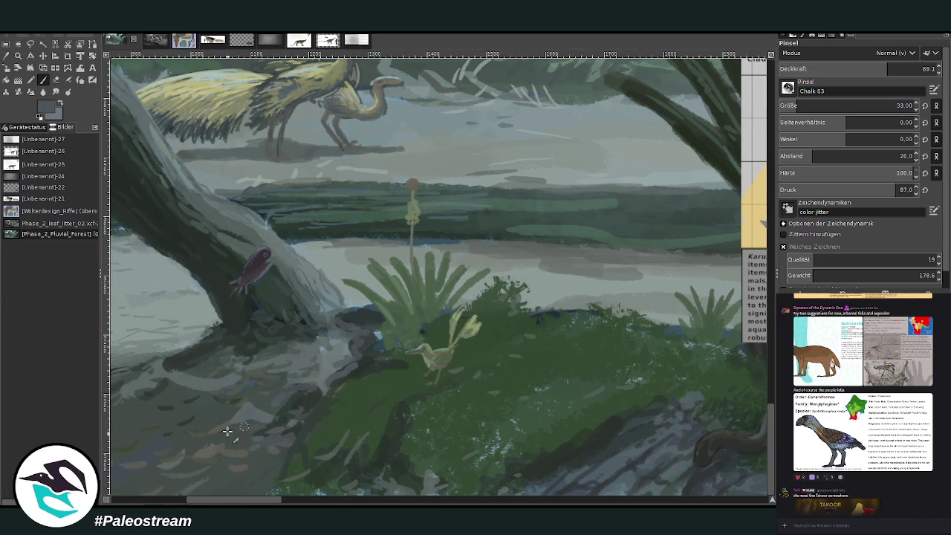
Drag the grey rail sketch to the lower right beside the animals and zoom in on them
scroll(626, 490, "down", 2)
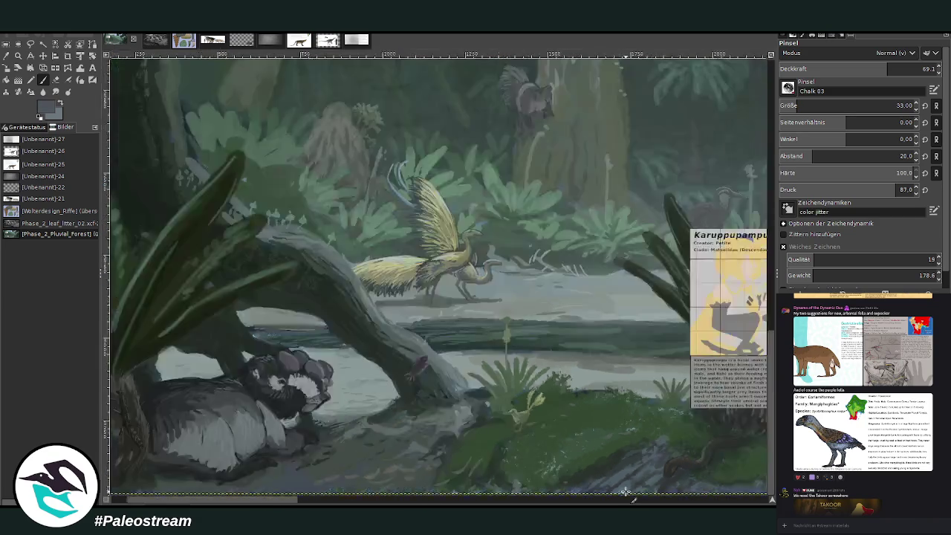
scroll(625, 490, "down", 3)
scroll(626, 491, "down", 1)
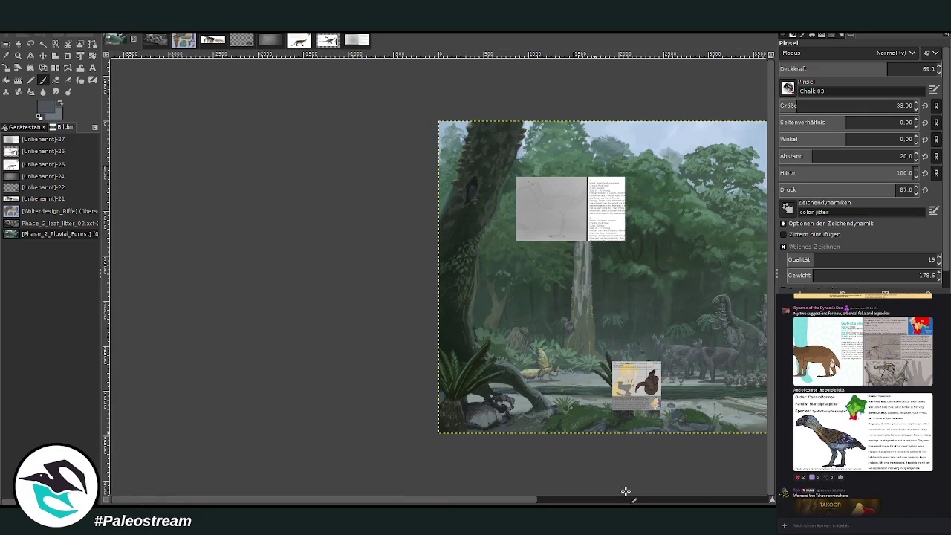
left_click_drag(477, 501, 707, 502)
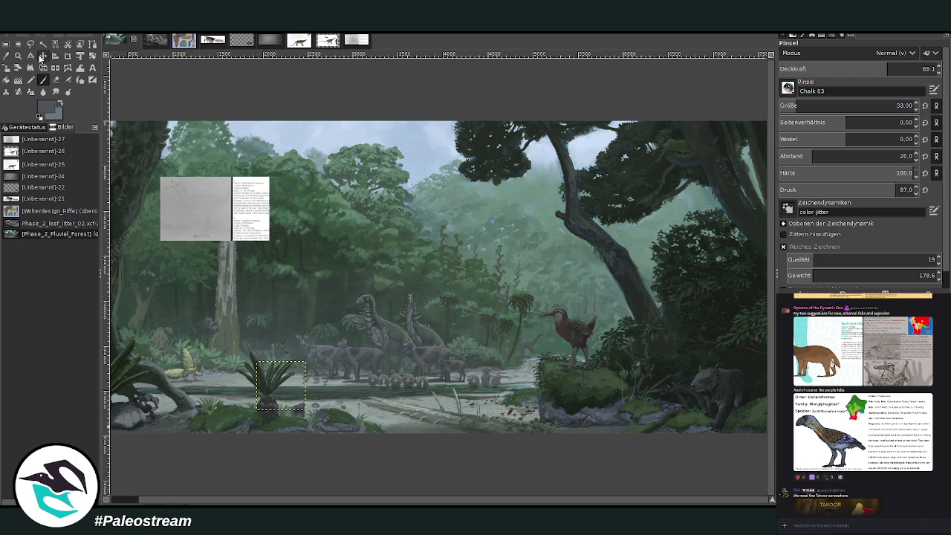
left_click(42, 56)
left_click_drag(195, 194, 549, 347)
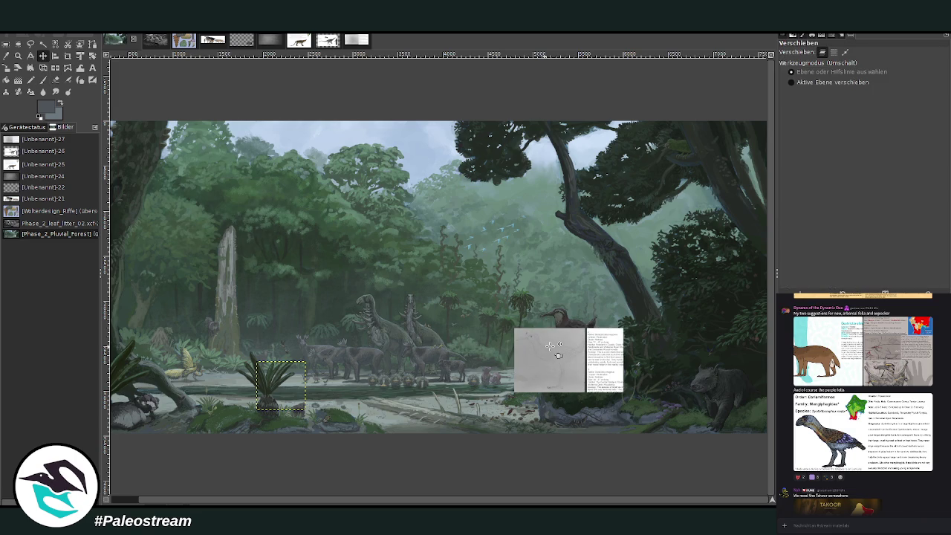
key("z")
left_click_drag(410, 297, 587, 448)
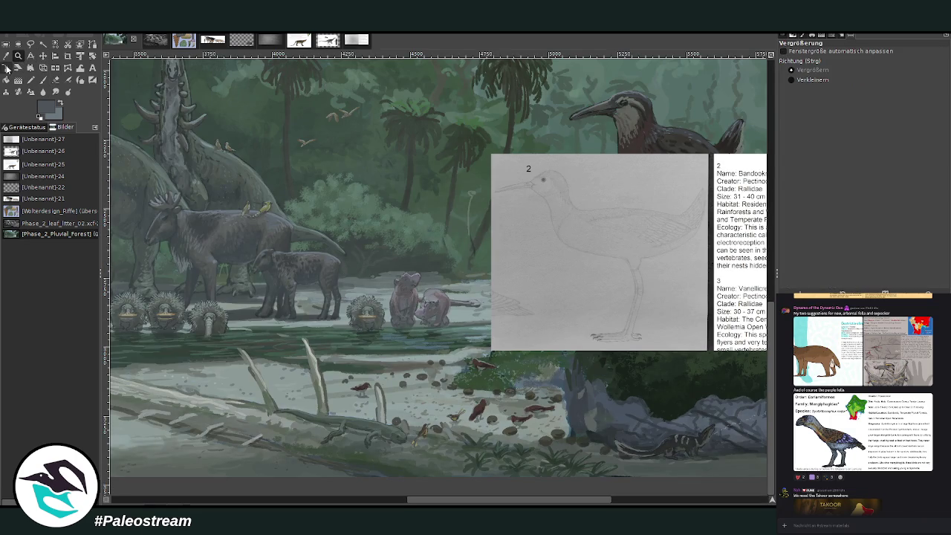
Scale the sketch layer down to 611×360 and zoom in on it by the river
left_click(7, 68)
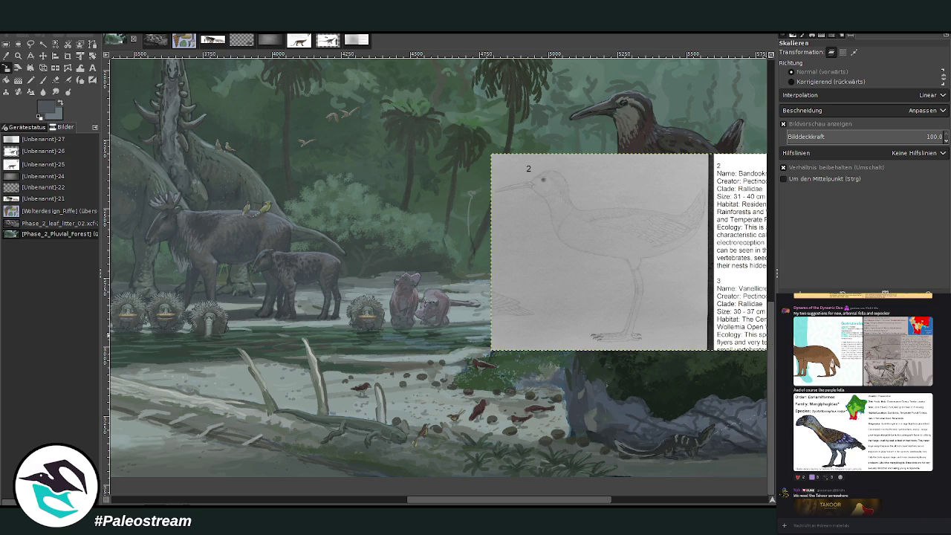
left_click(592, 199)
mouse_move(572, 239)
left_mouse_down()
mouse_move(576, 314)
mouse_move(555, 317)
left_mouse_up()
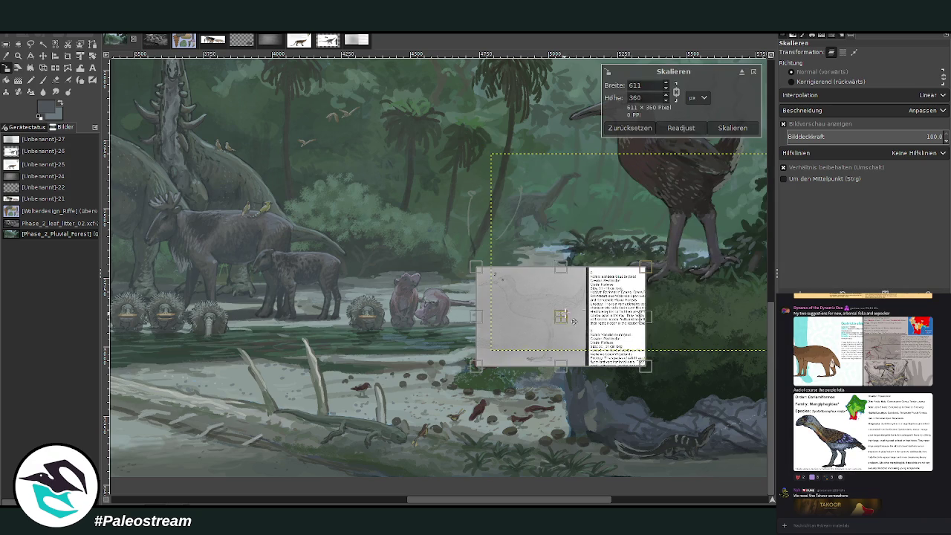
left_click(732, 128)
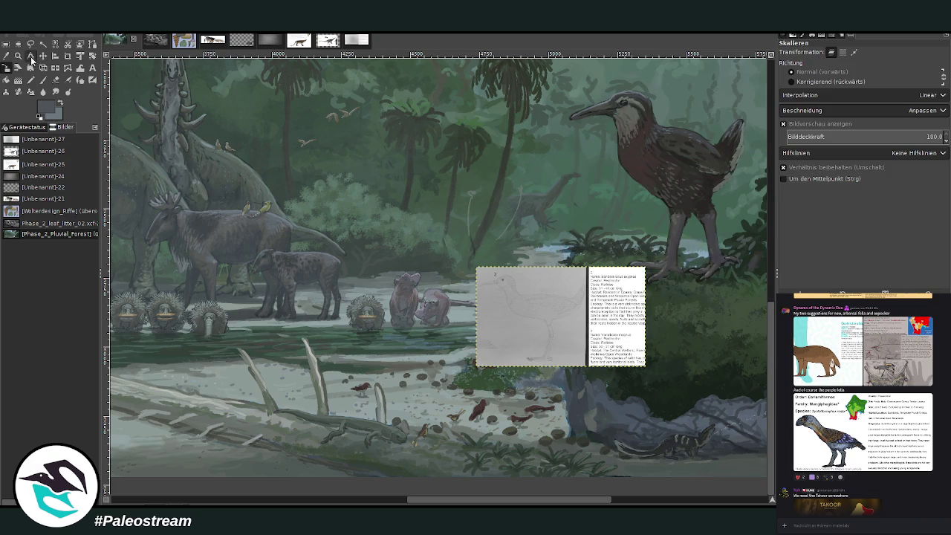
left_click(17, 56)
left_click_drag(343, 191, 625, 436)
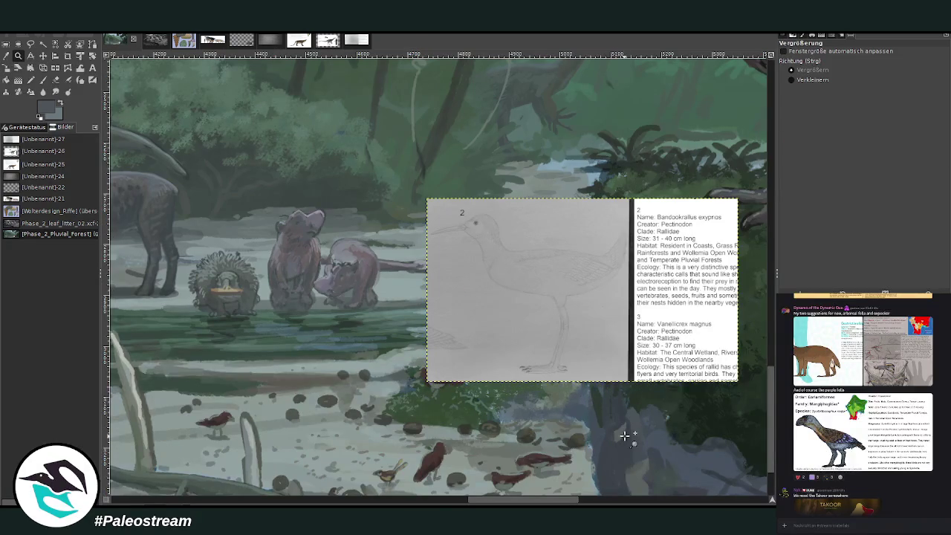
Scale the sketch further to 504×298 and move it up and right beside the water
left_click(8, 67)
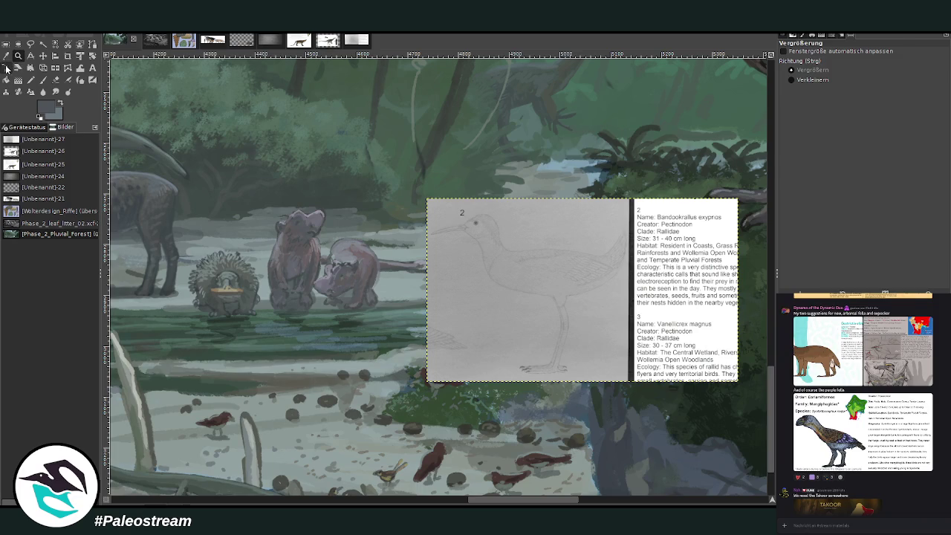
left_click(499, 318)
left_click_drag(577, 298, 538, 323)
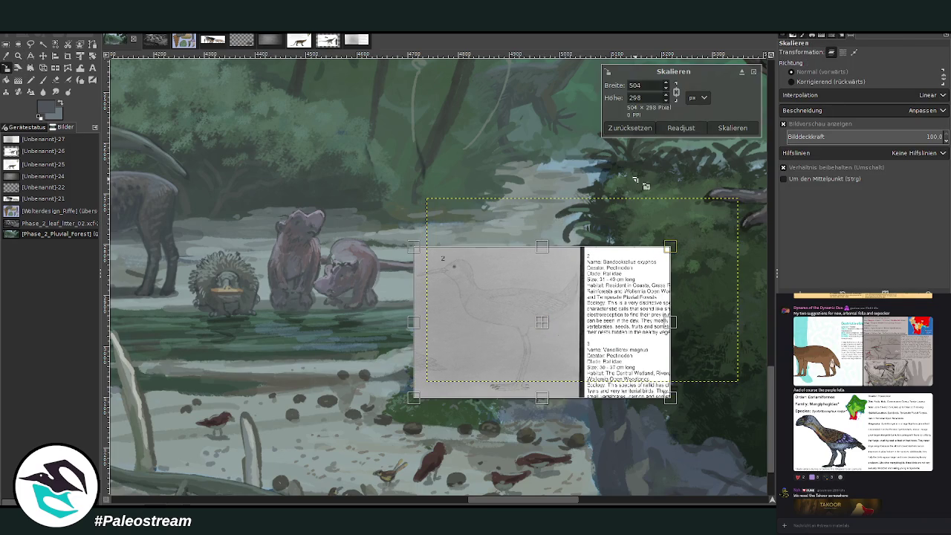
left_click(725, 131)
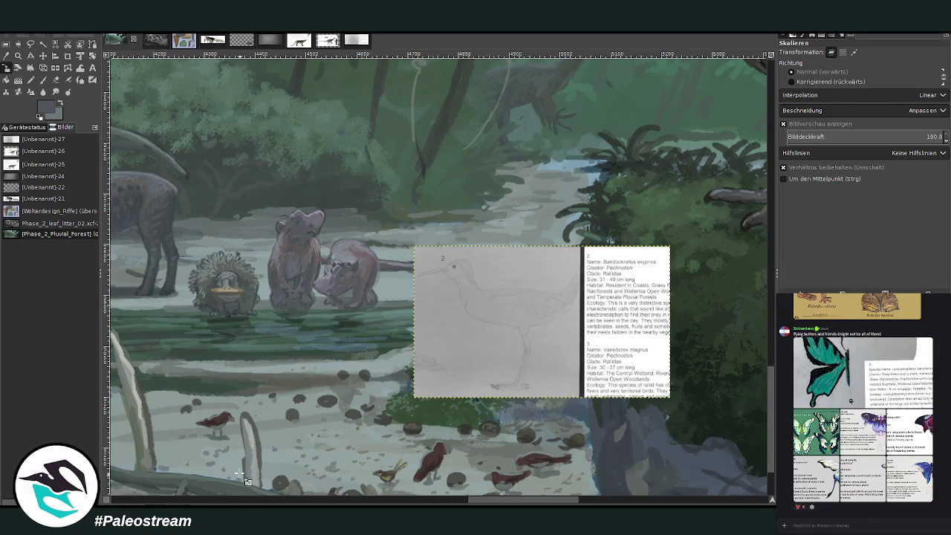
left_click(43, 55)
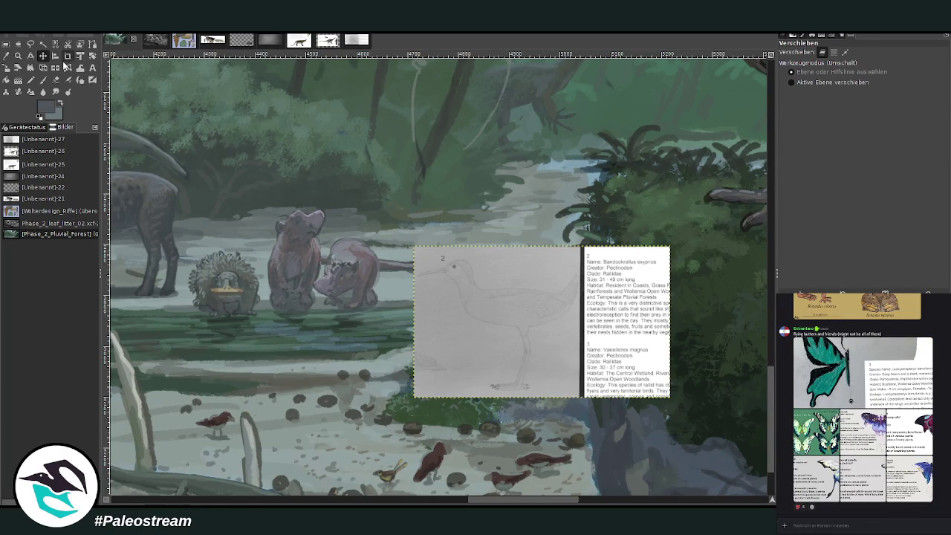
left_click_drag(505, 319, 565, 289)
left_click(18, 56)
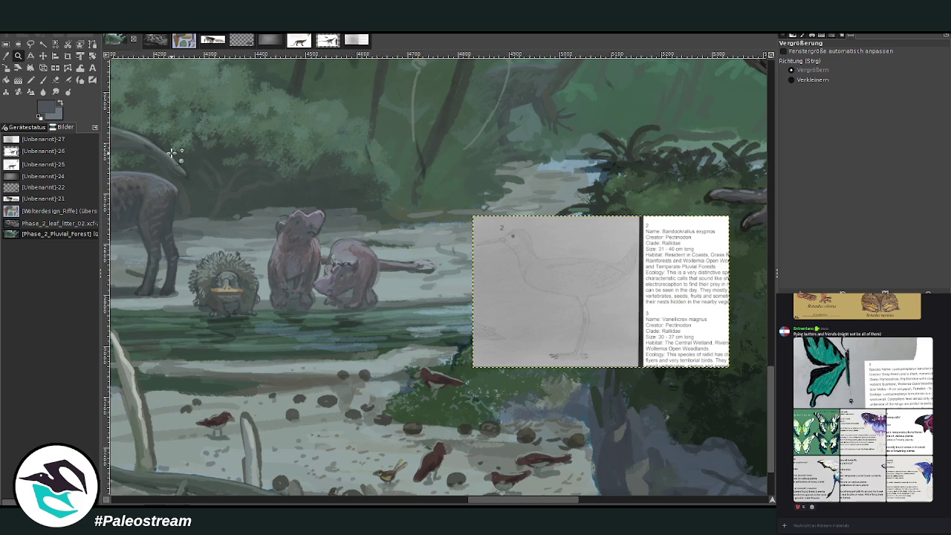
Zoom on the animals and load a dark grey brush at size 30, 83.3 opacity
left_click_drag(172, 152, 662, 471)
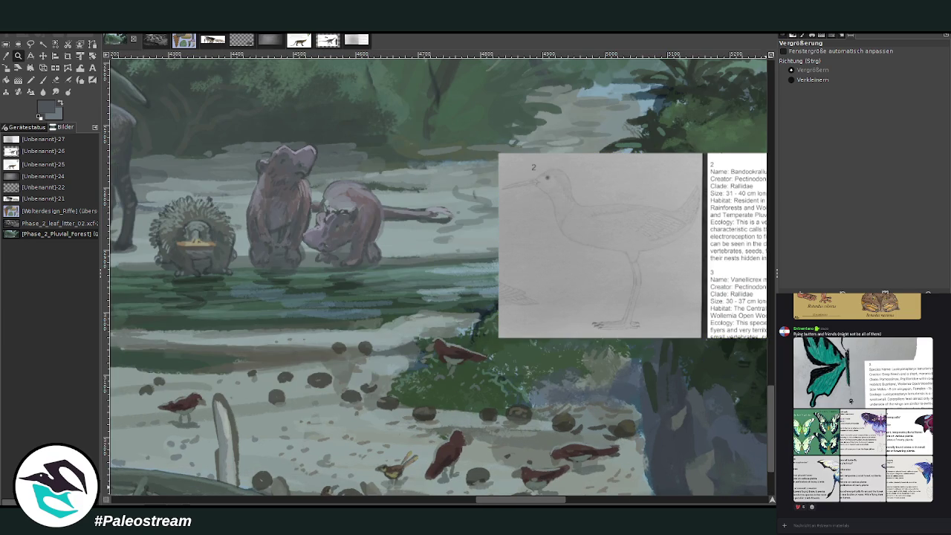
left_click(42, 80)
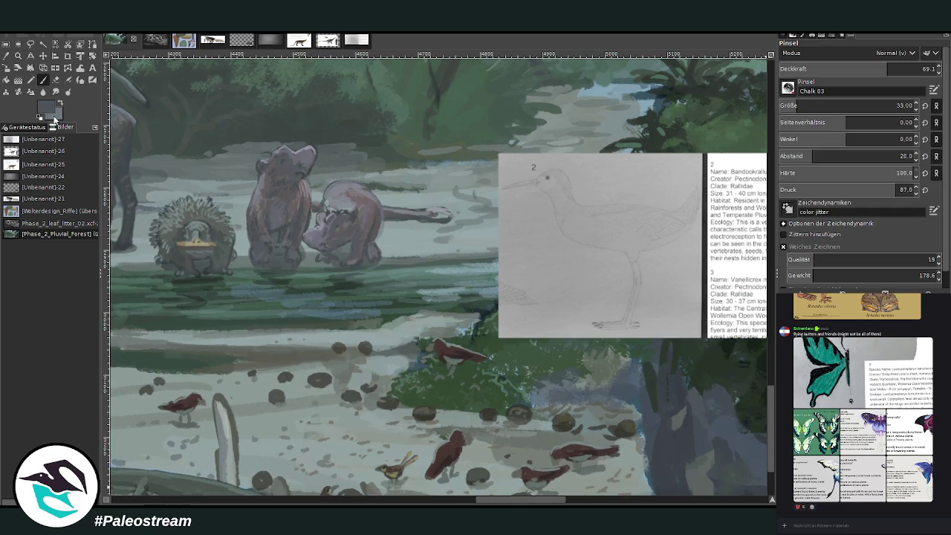
left_click(519, 413, "ctrl")
left_click(909, 68)
left_click(795, 107)
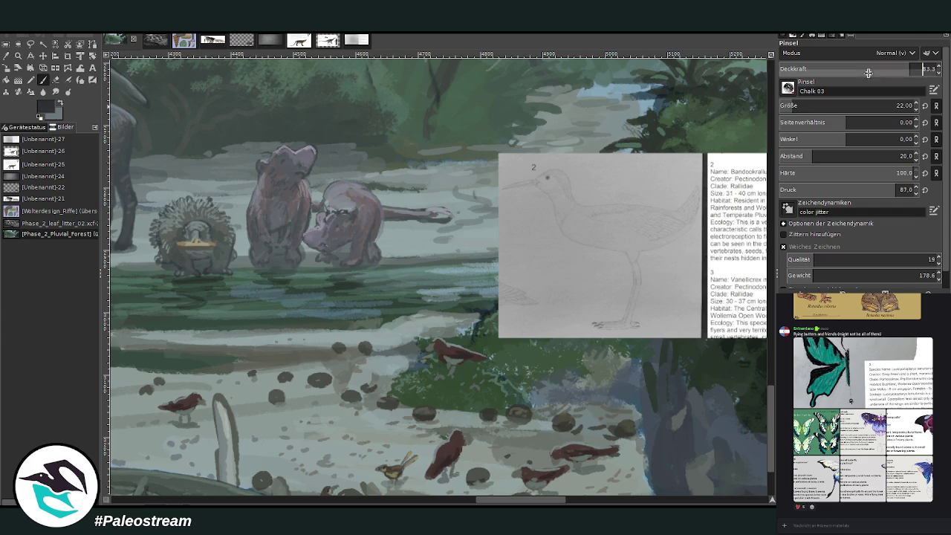
left_click(796, 106)
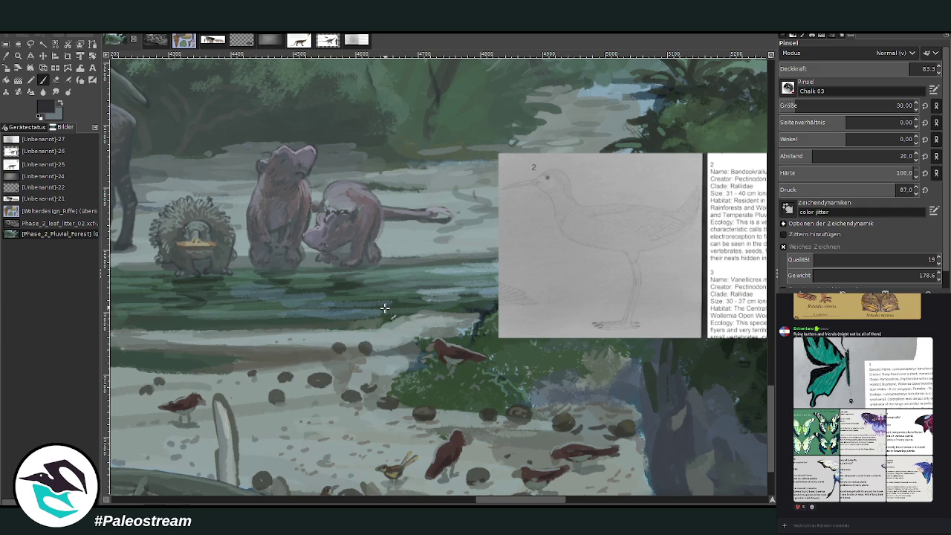
Outline the wading bird's back, long legs, head and bill, then erase stray marks
left_click_drag(370, 312, 389, 321)
left_click_drag(421, 298, 401, 321)
left_click_drag(393, 327, 386, 356)
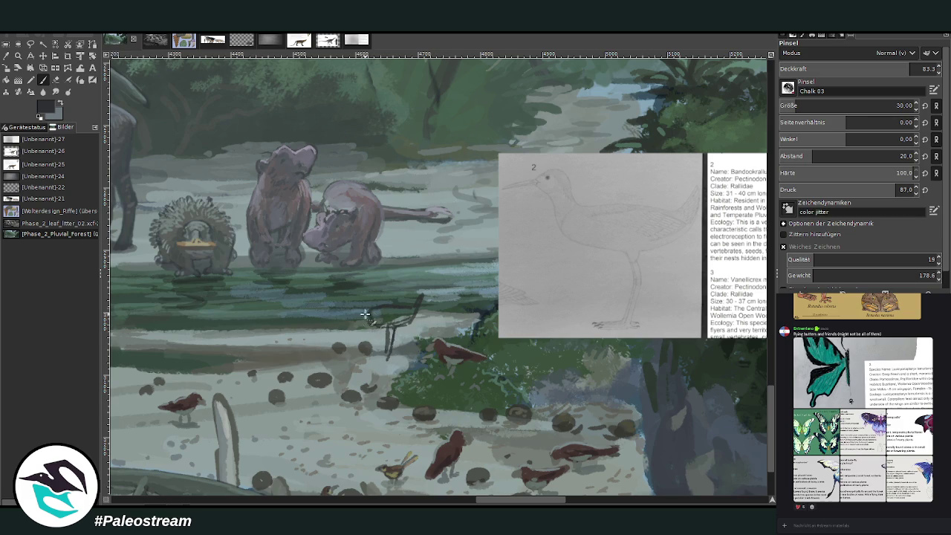
left_click_drag(375, 308, 368, 319)
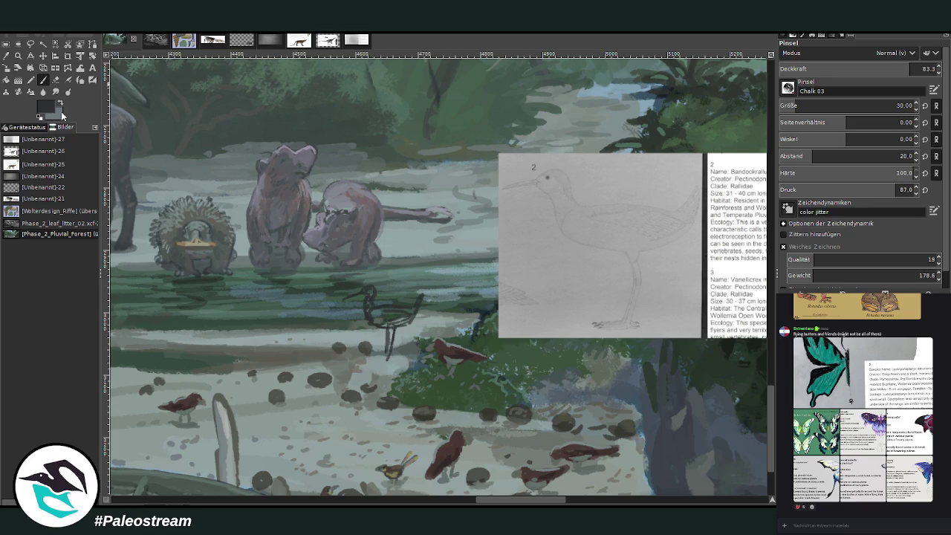
key("bracketleft")
key("bracketleft")
key("bracketleft")
left_click(56, 79)
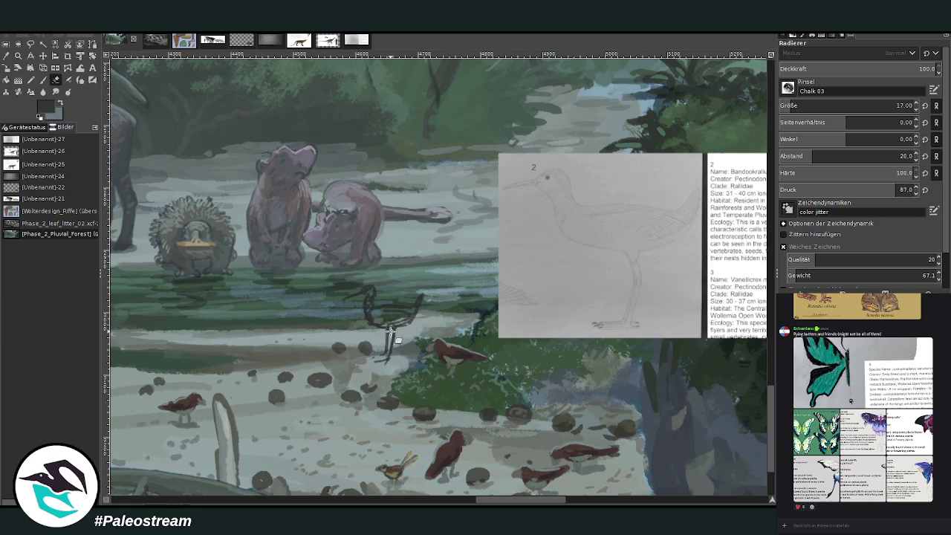
key("p")
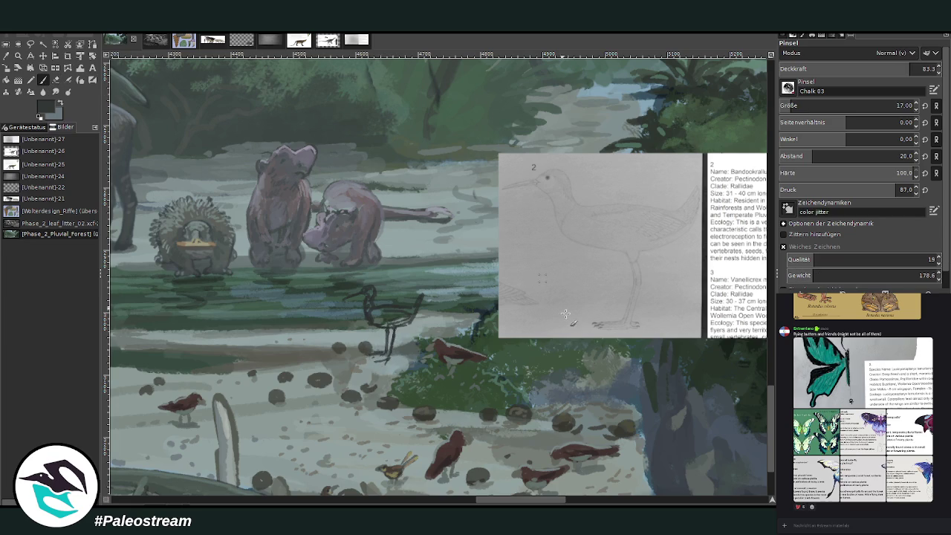
Fill the bird's body with grey-brown, lighten its belly, then shrink the brush to 12
left_click(566, 467, "ctrl")
left_click(825, 106)
mouse_move(407, 308)
left_mouse_down()
mouse_move(386, 319)
mouse_move(401, 327)
mouse_move(425, 309)
left_mouse_up()
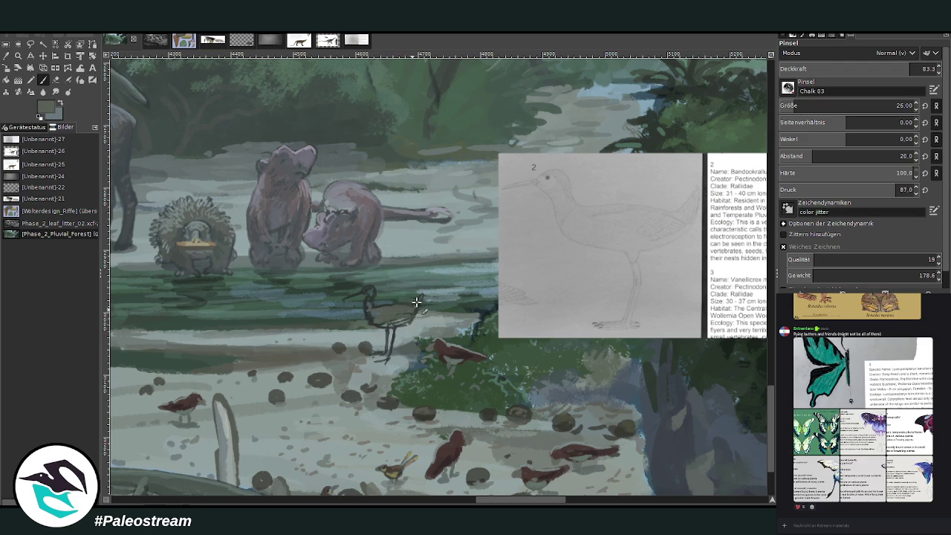
left_click(552, 467, "ctrl")
mouse_move(397, 327)
left_mouse_down()
mouse_move(372, 317)
mouse_move(383, 311)
left_mouse_up()
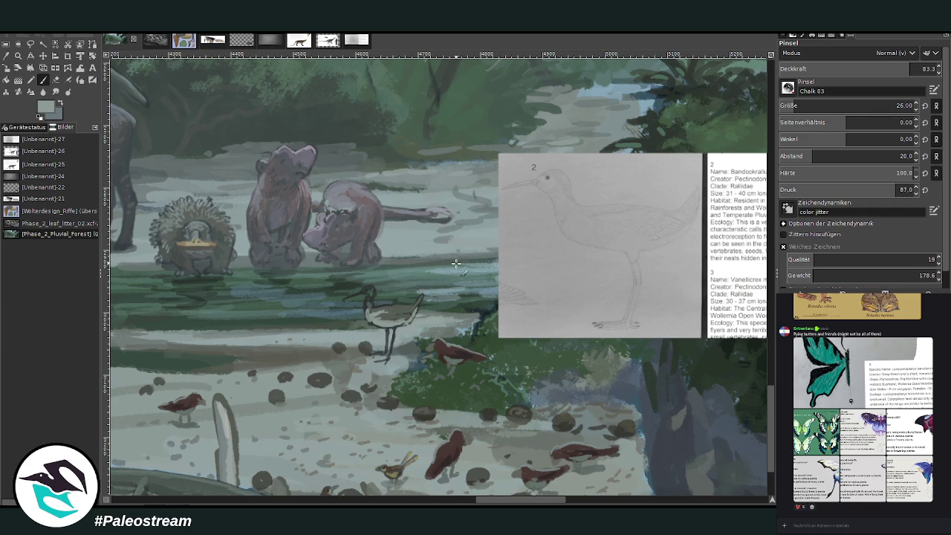
left_click(561, 453, "ctrl")
left_click(781, 102)
left_click(604, 444, "ctrl")
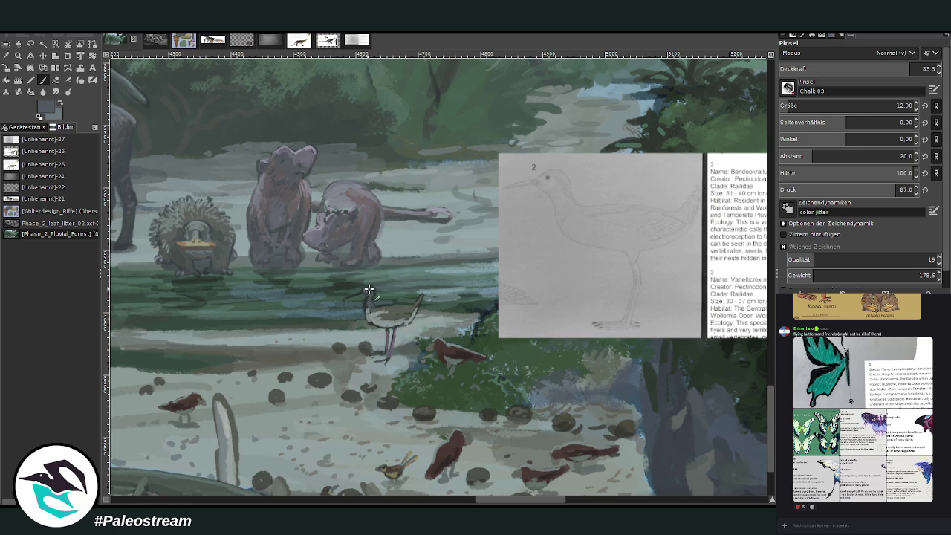
Pick a dark grey and paint over the wading bird's head and neck
left_click(576, 385, "ctrl")
left_click(555, 381, "ctrl")
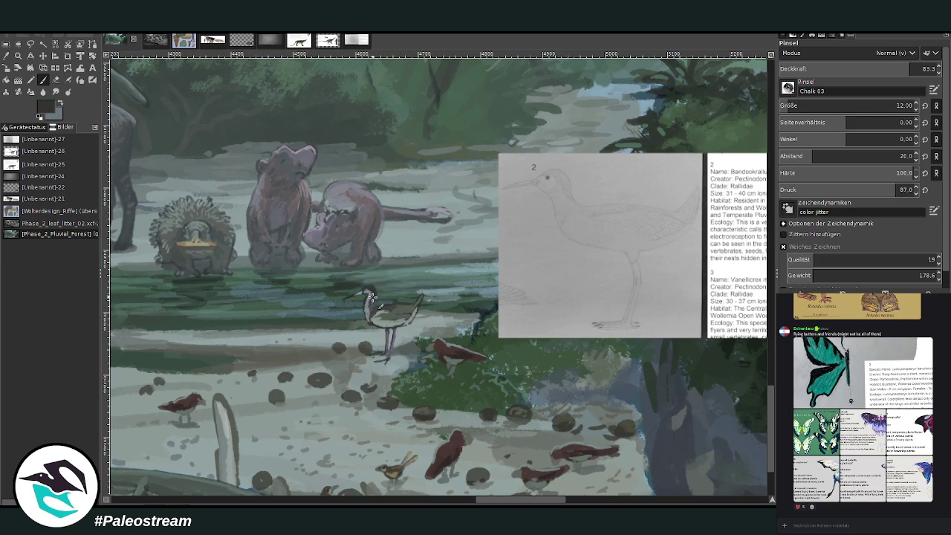
left_click_drag(369, 288, 374, 297)
left_click_drag(484, 503, 473, 479)
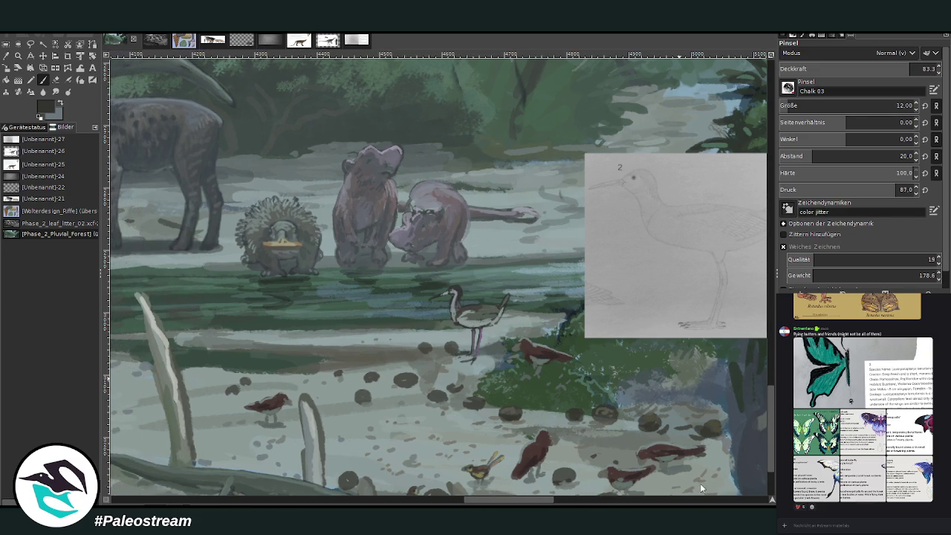
Paint sampled blue-grey over the green bush near the wader with a size-20, 70.7-opacity brush
mouse_move(770, 399)
left_mouse_down()
mouse_move(769, 389)
mouse_move(768, 416)
left_mouse_up()
key("o")
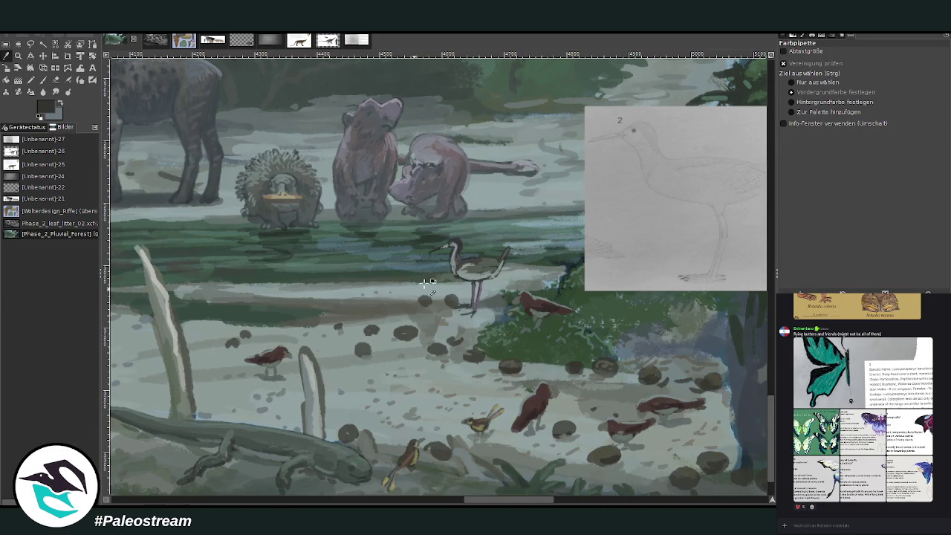
left_click(494, 297)
key("p")
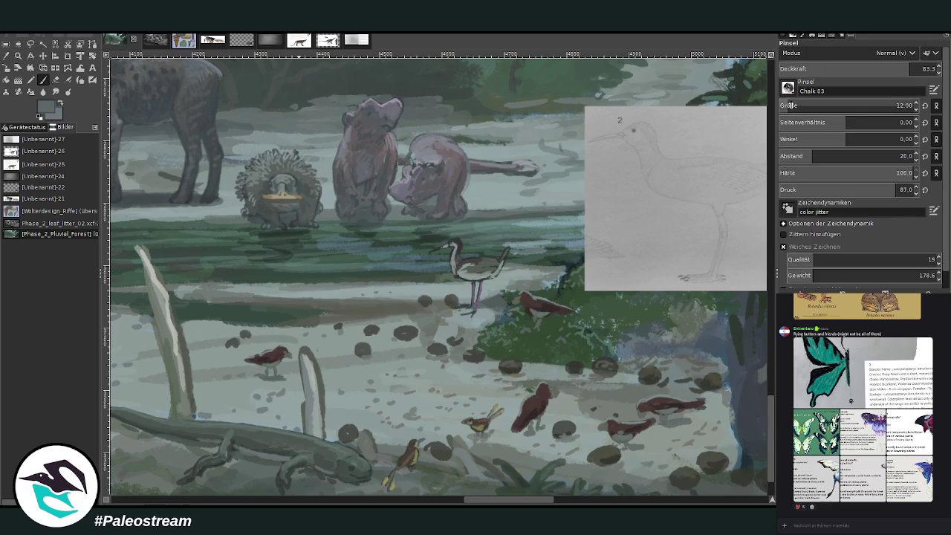
scroll(792, 105, "up", 8)
left_click_drag(792, 68, 792, 34)
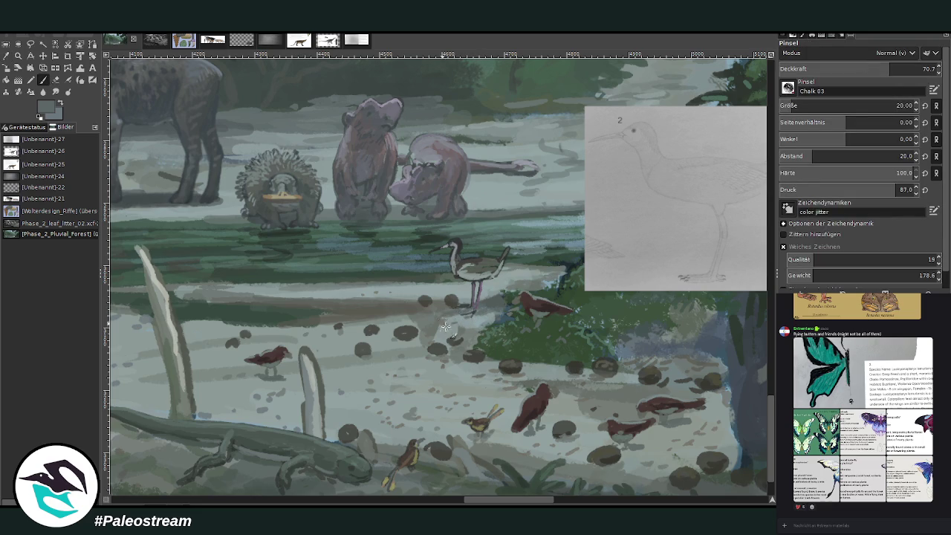
left_click(581, 396, "ctrl")
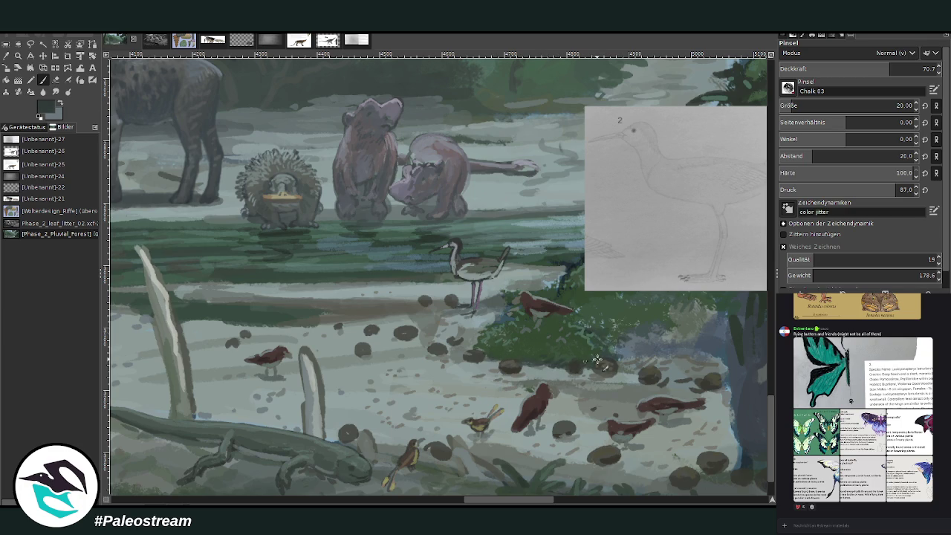
mouse_move(613, 325)
left_mouse_down()
mouse_move(601, 330)
mouse_move(657, 322)
left_mouse_up()
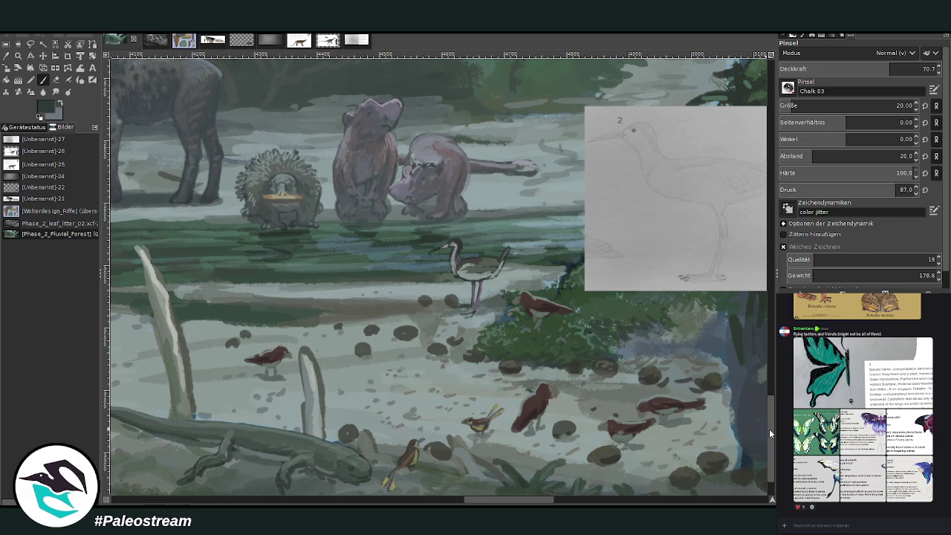
Erase, then repaint light blue-grey strokes along the wader bird's body and tail
left_click_drag(769, 428, 771, 417)
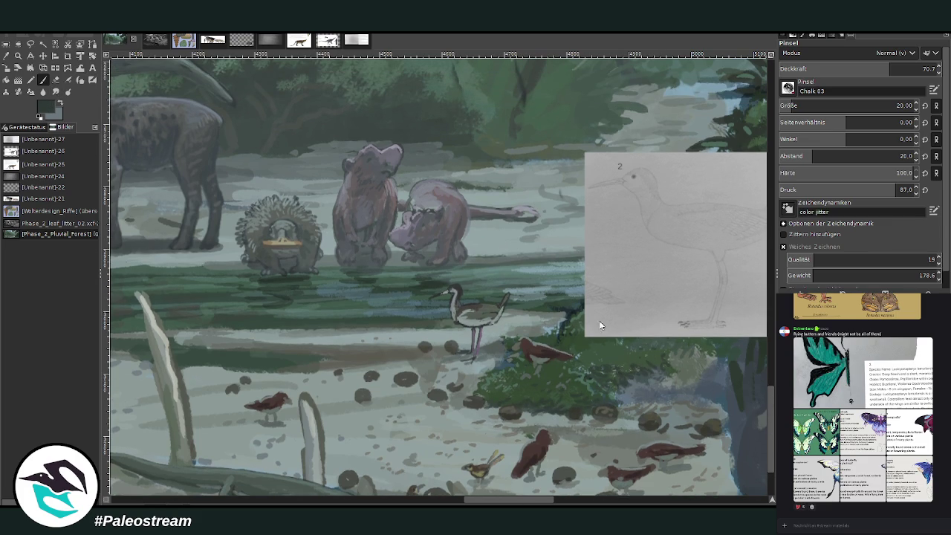
left_click(660, 378, "ctrl")
scroll(847, 105, "down", 8)
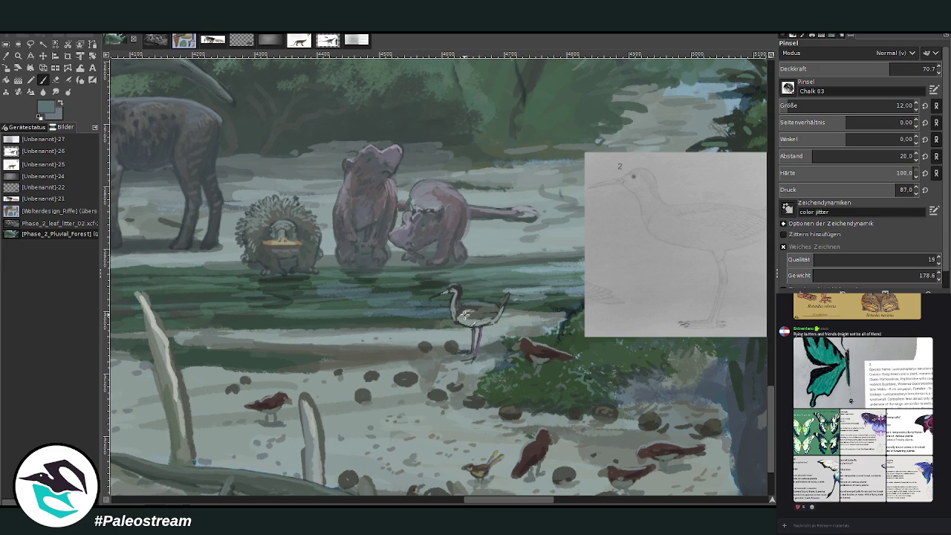
key("shift+e")
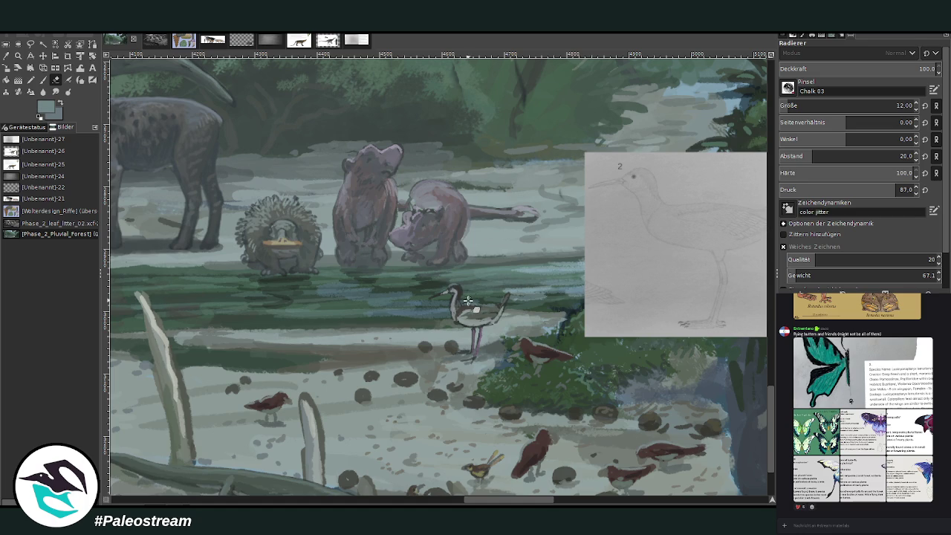
left_click_drag(465, 304, 485, 301)
key("p")
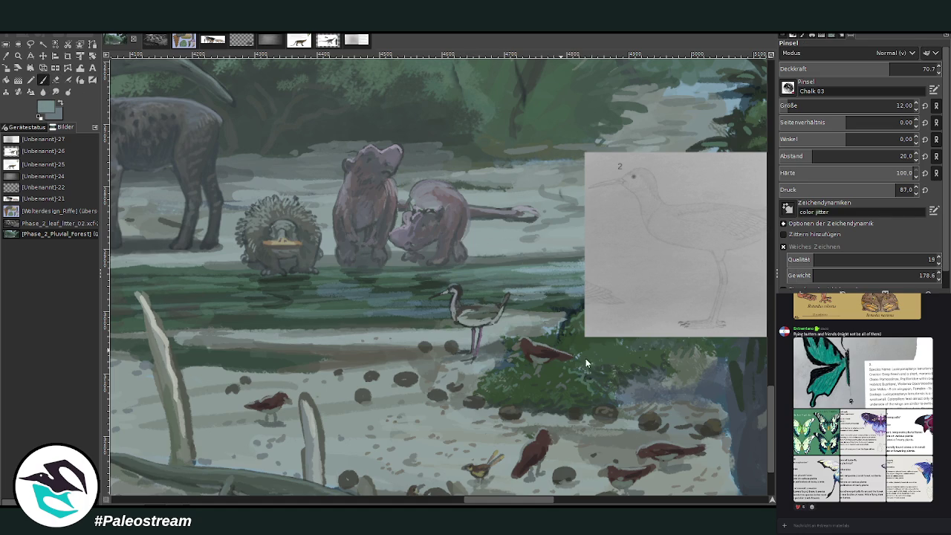
left_click_drag(461, 304, 491, 314)
scroll(775, 405, "up", 3)
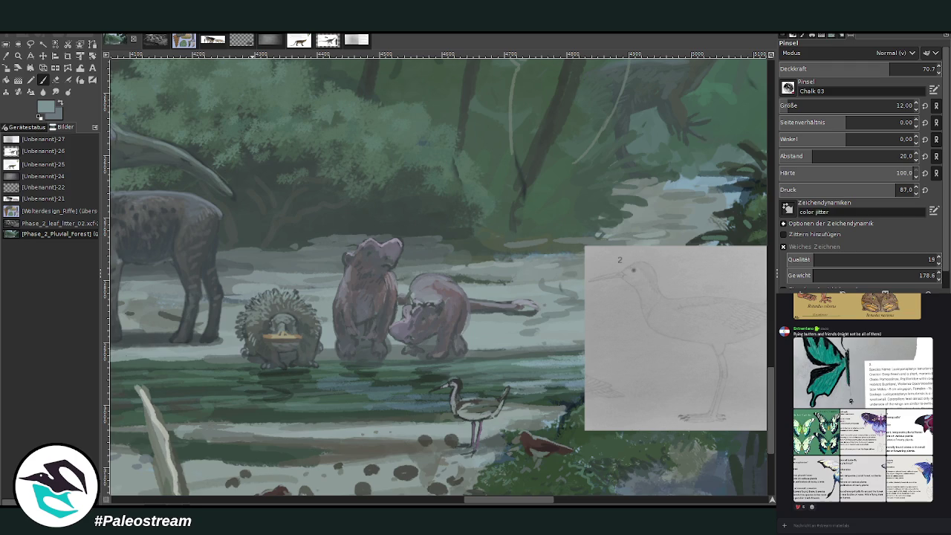
Rectangle-select the wader bird, paste a copy, and move it up behind the standing animal
key("r")
mouse_move(429, 370)
left_mouse_down()
mouse_move(512, 461)
mouse_move(436, 401)
left_mouse_up()
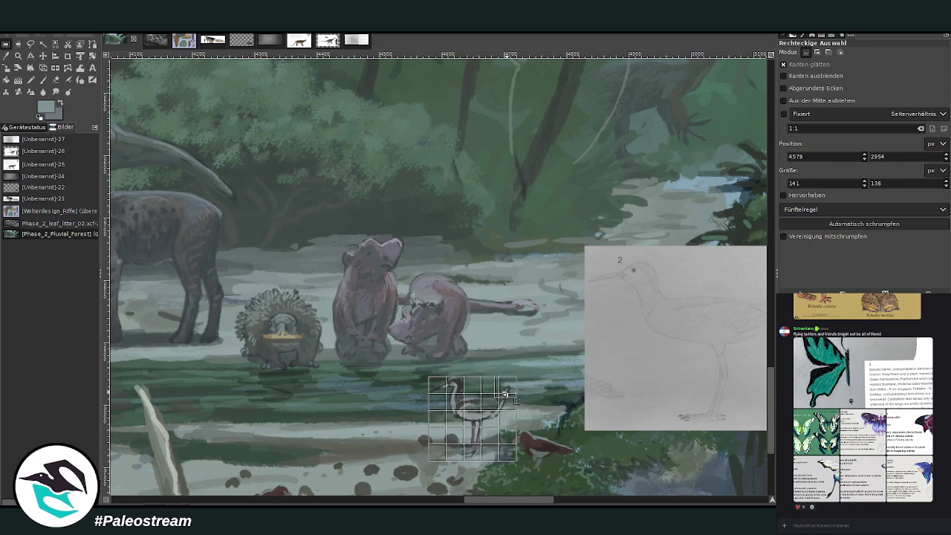
left_click_drag(516, 460, 511, 458)
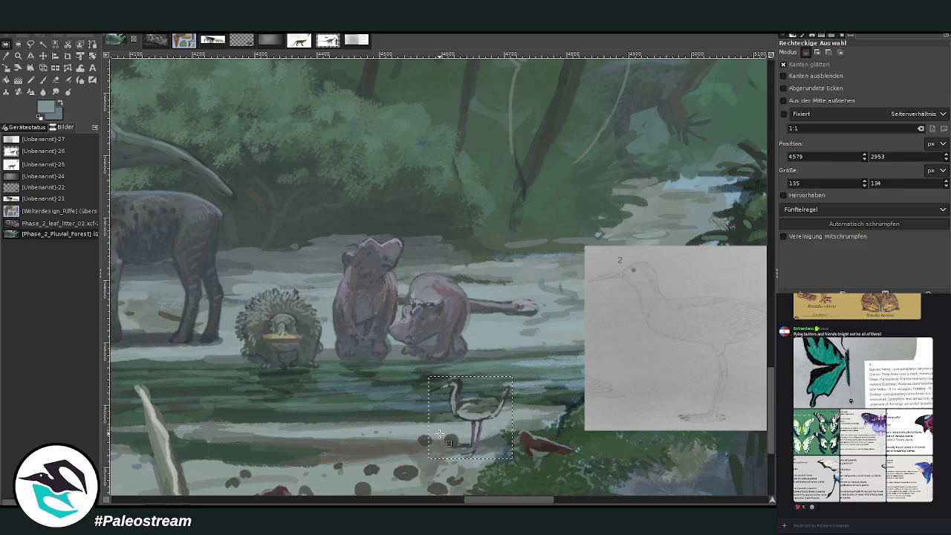
key("ctrl+v")
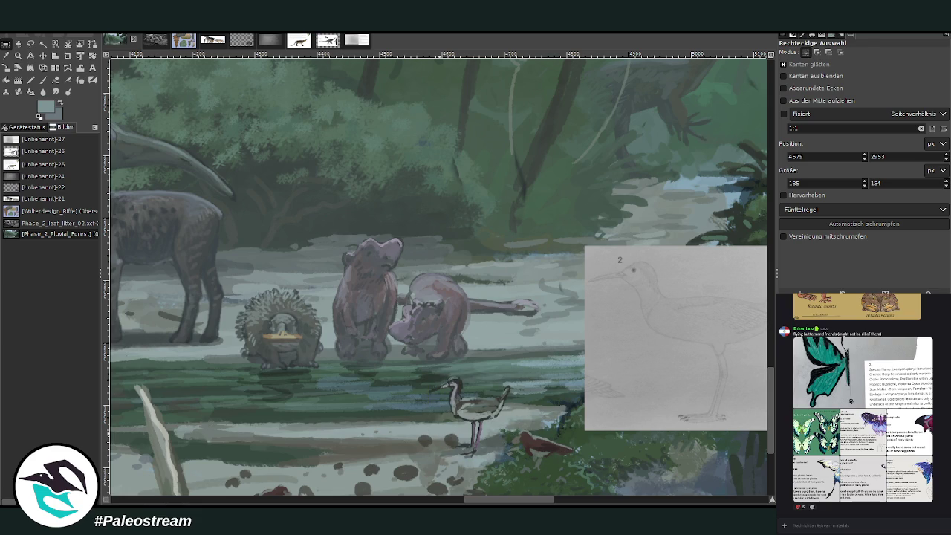
key("m")
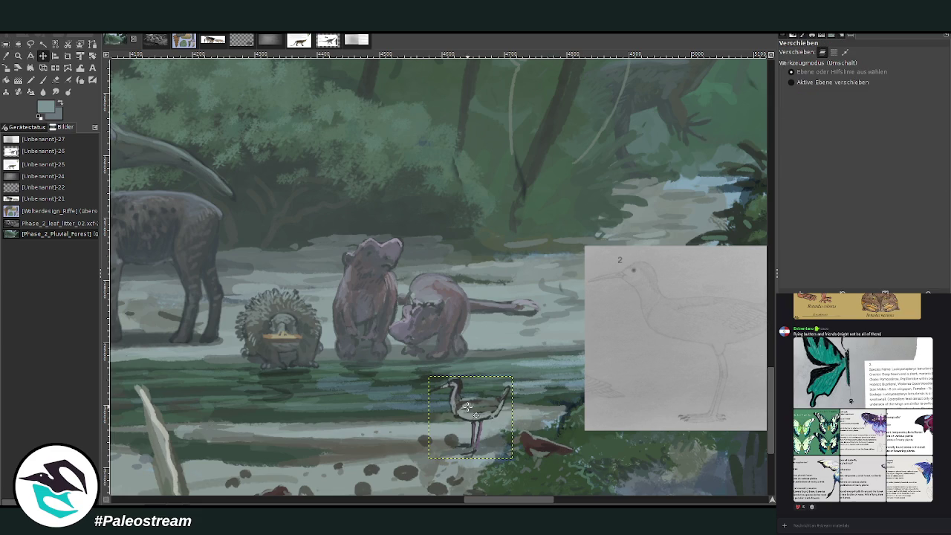
left_click_drag(466, 408, 355, 240)
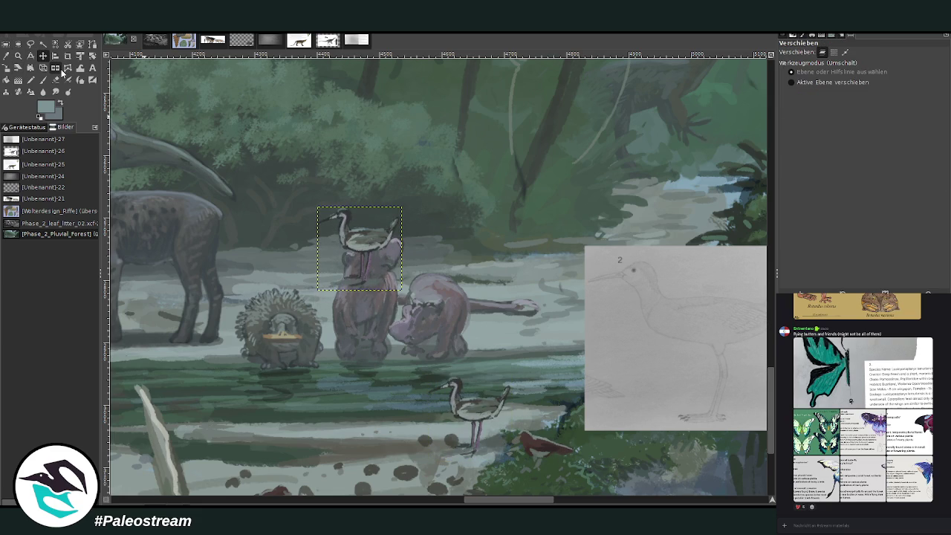
Mirror the bird copy horizontally and tilt it about 6°
left_click(54, 69)
left_click(350, 229)
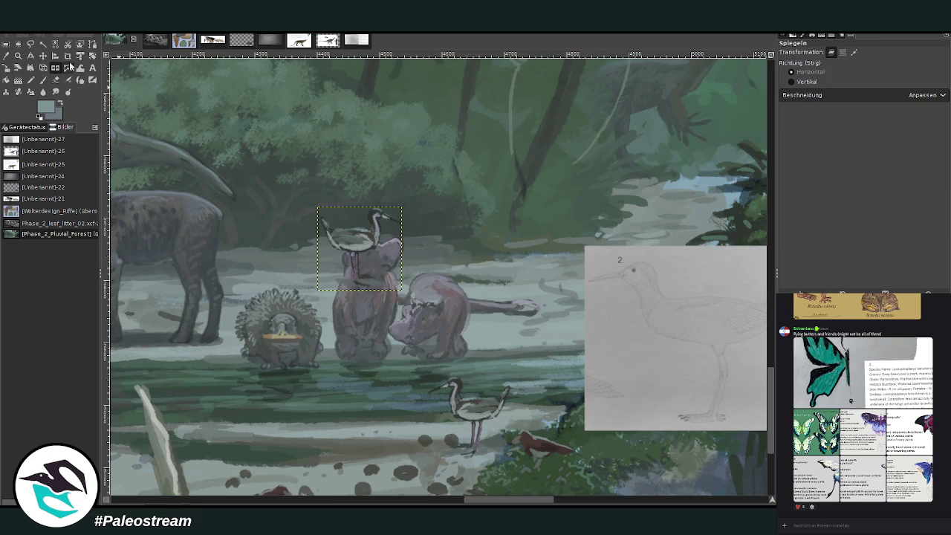
left_click(92, 56)
left_click_drag(358, 232, 402, 238)
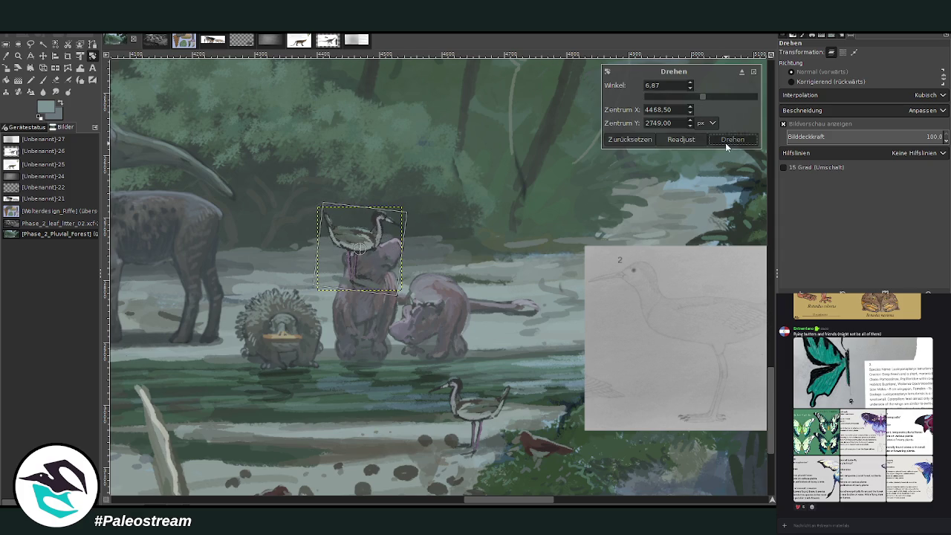
left_click(732, 139)
Scale the bird copy to 105×104 and nudge it onto the far bank
left_click(43, 56)
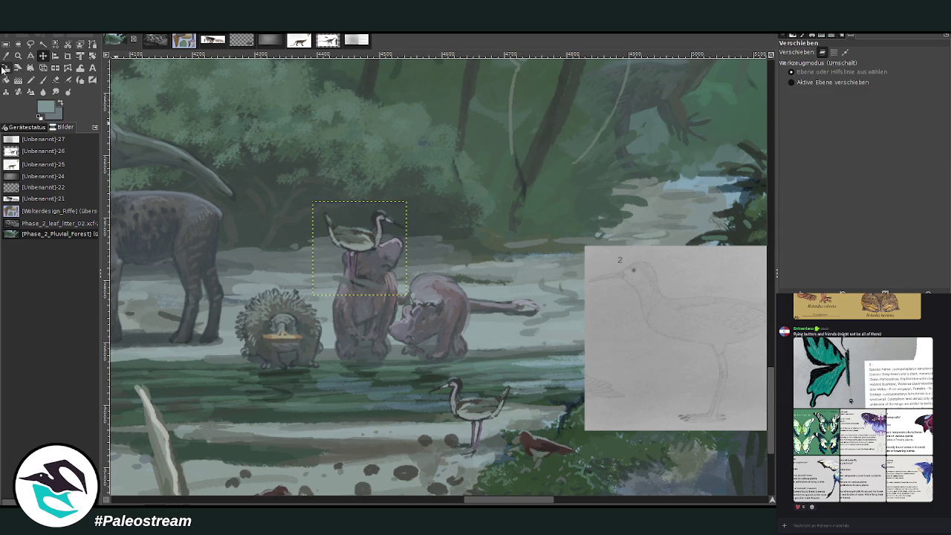
left_click(6, 68)
left_click(362, 254)
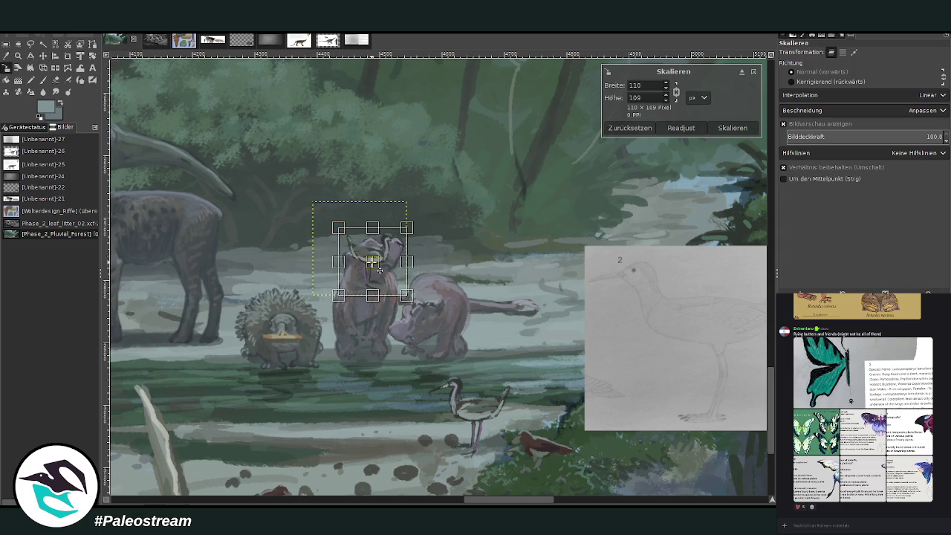
left_click_drag(364, 256, 479, 258)
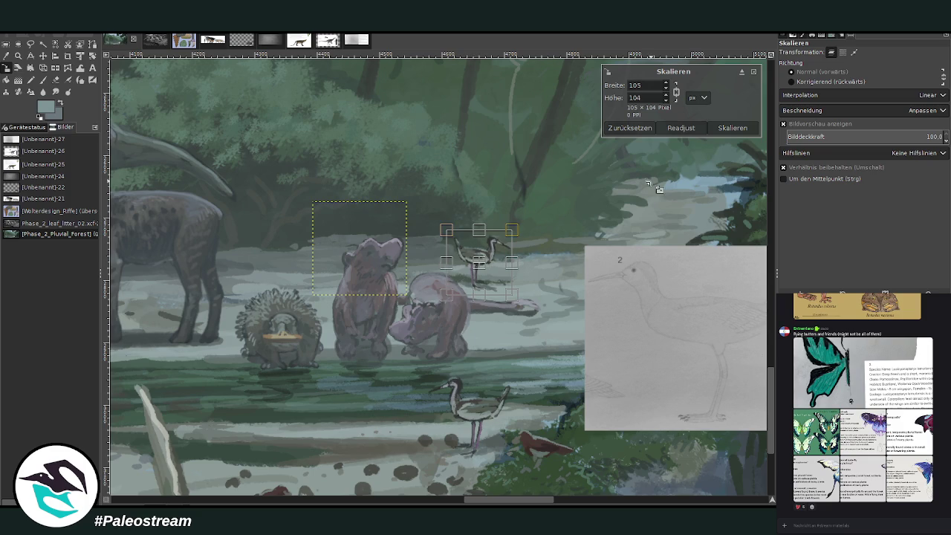
left_click(729, 130)
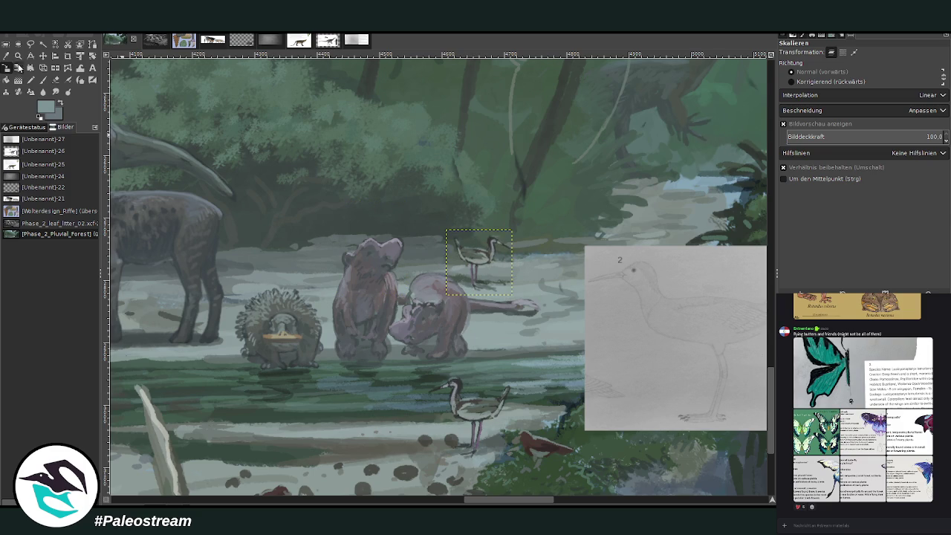
left_click(43, 55)
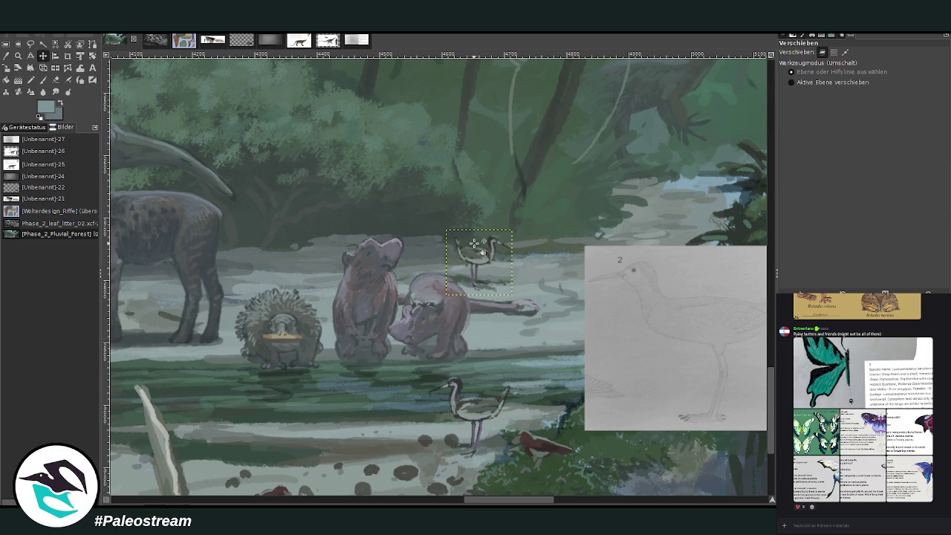
left_click_drag(475, 253, 481, 255)
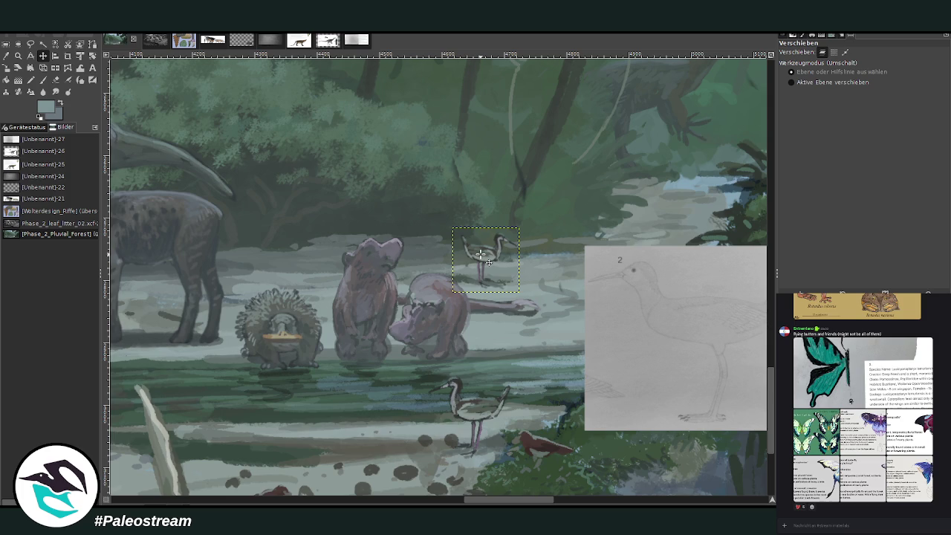
Zoom in and place two more copies of the far-bank bird to its left, erasing stray marks
key("z")
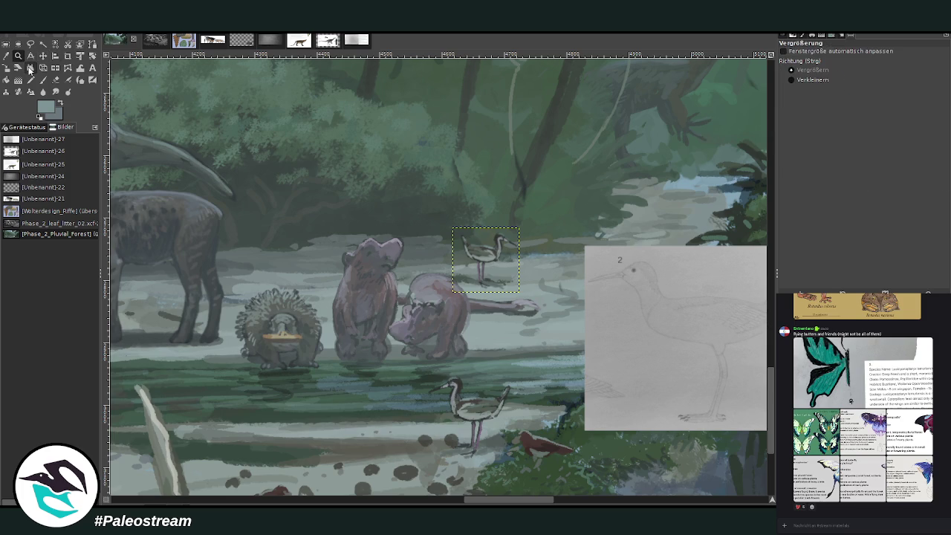
left_click_drag(310, 177, 609, 440)
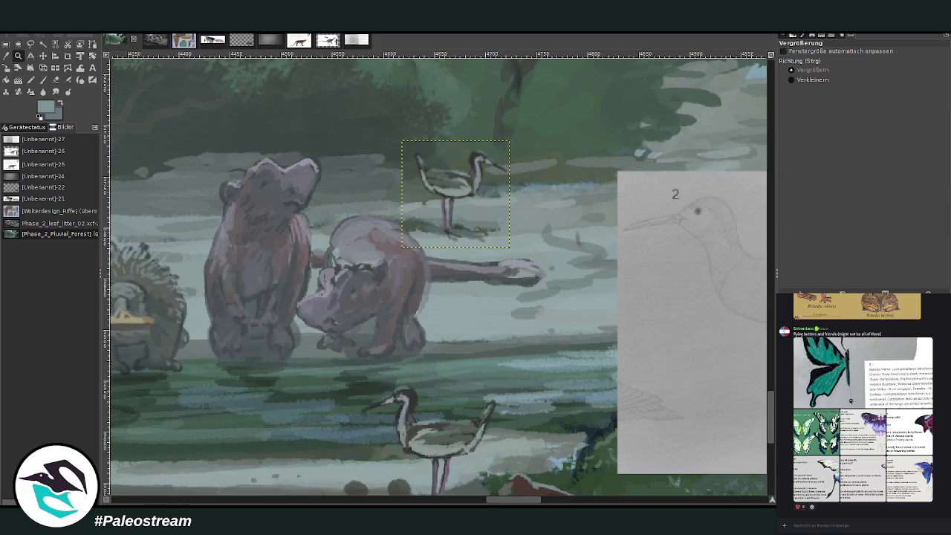
key("m")
mouse_move(437, 182)
left_mouse_down()
mouse_move(384, 179)
mouse_move(379, 158)
left_mouse_up()
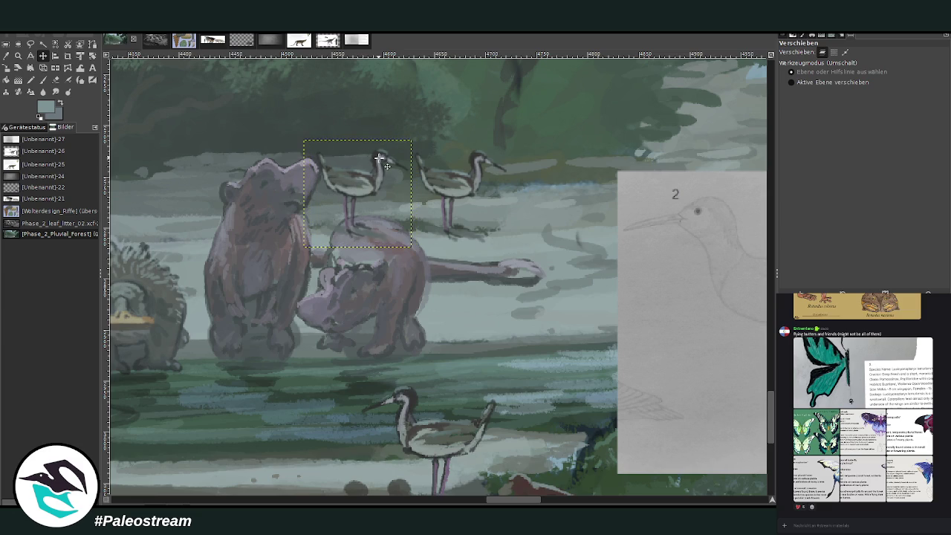
left_click_drag(341, 175, 304, 171)
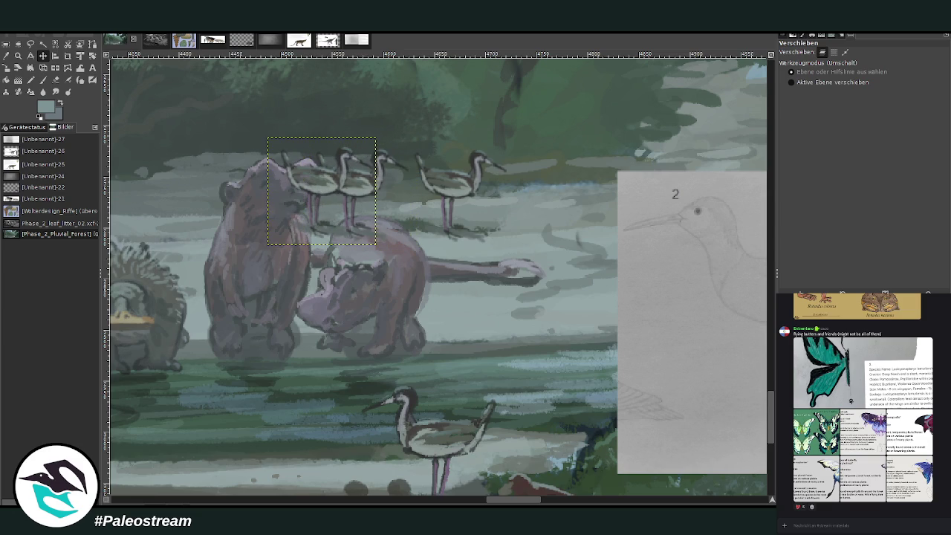
key("shift+e")
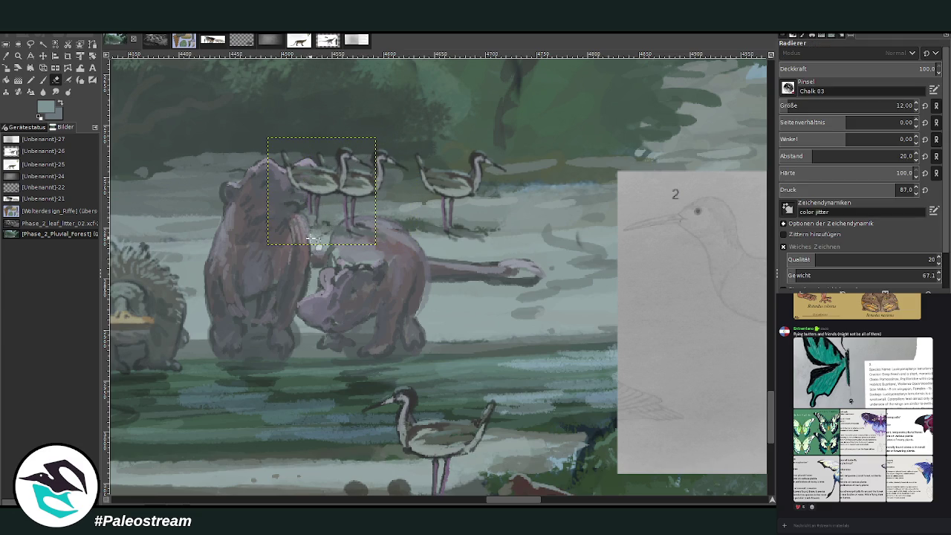
left_click_drag(318, 214, 315, 197)
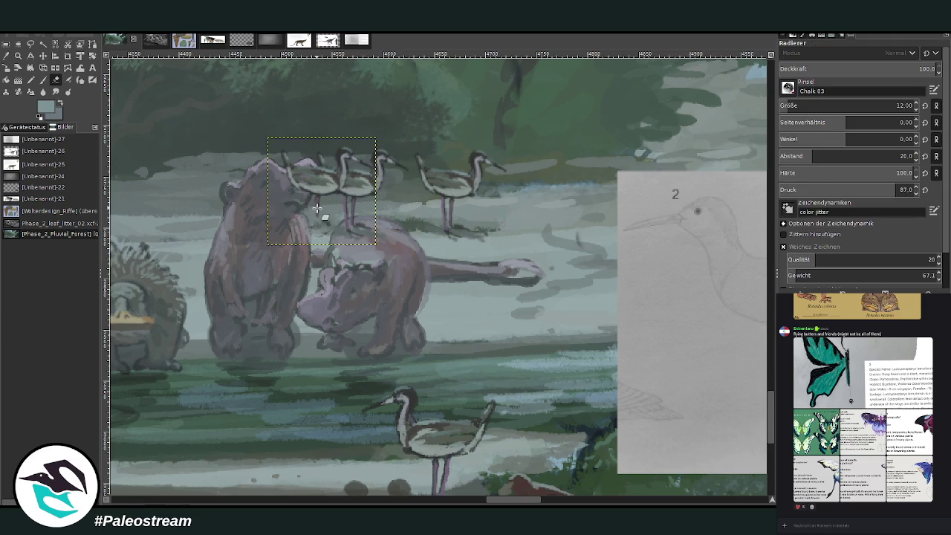
Sample a purplish colour and redraw the rightmost bird's legs mid-stride at 77.3 opacity
left_click(10, 57)
left_click(333, 156)
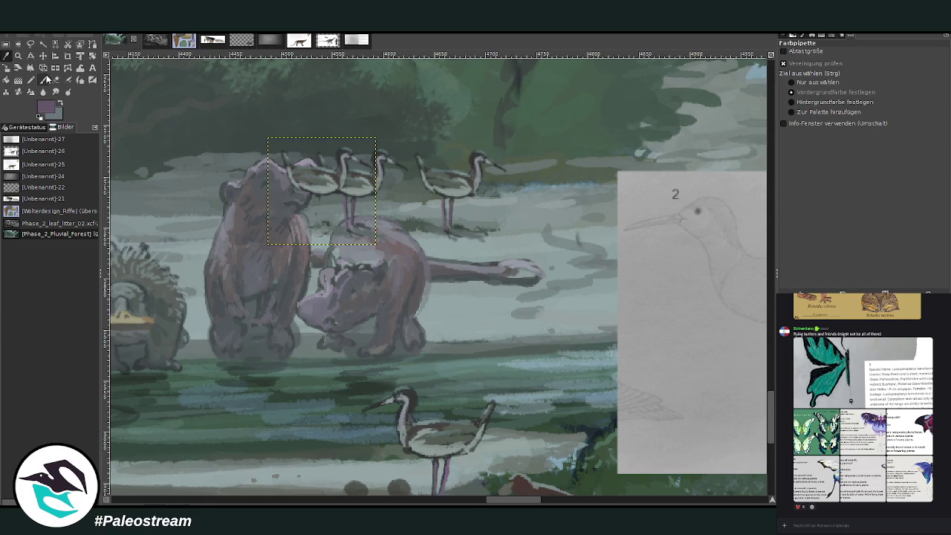
left_click(44, 80)
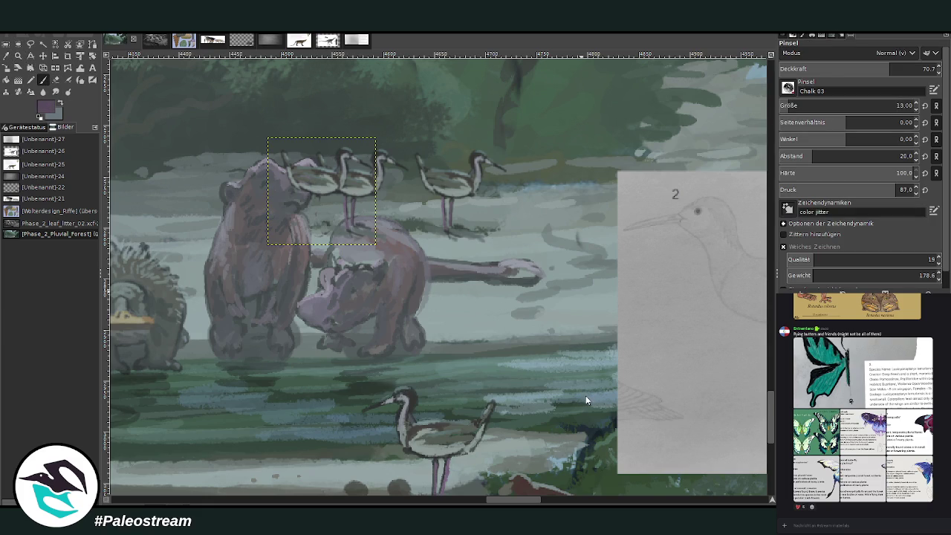
left_click(900, 68)
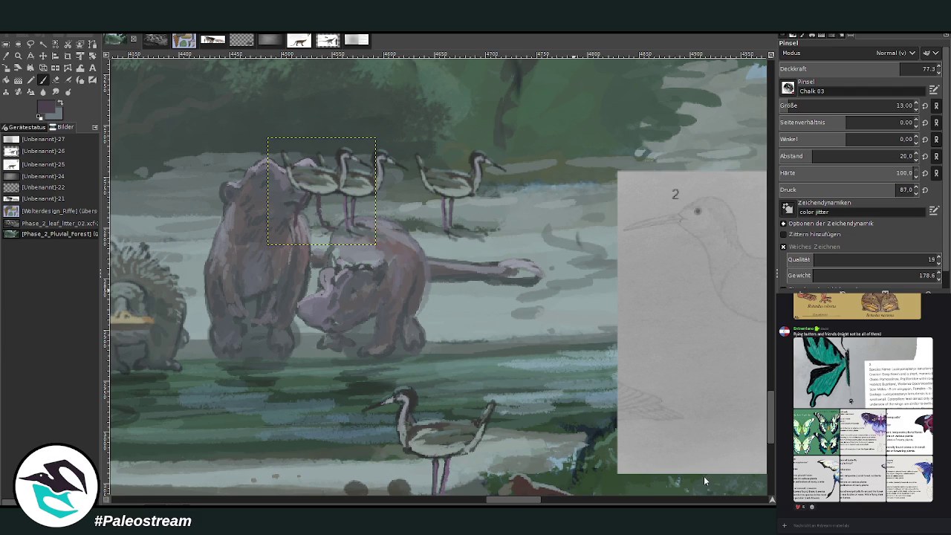
mouse_move(322, 191)
left_mouse_down()
mouse_move(456, 194)
mouse_move(443, 219)
mouse_move(448, 239)
left_mouse_up()
left_click(55, 80)
left_click(42, 79)
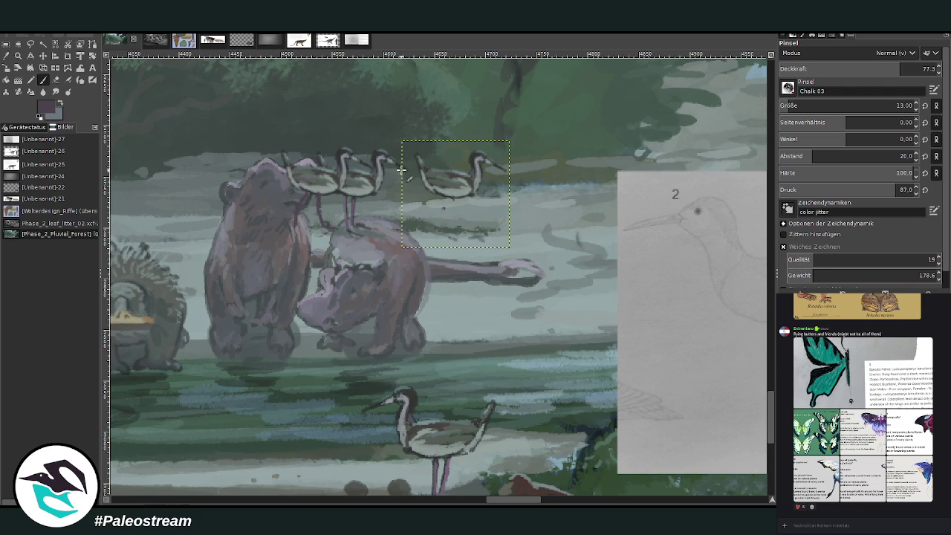
mouse_move(452, 203)
left_mouse_down()
mouse_move(463, 216)
mouse_move(448, 205)
mouse_move(449, 225)
mouse_move(449, 199)
left_mouse_up()
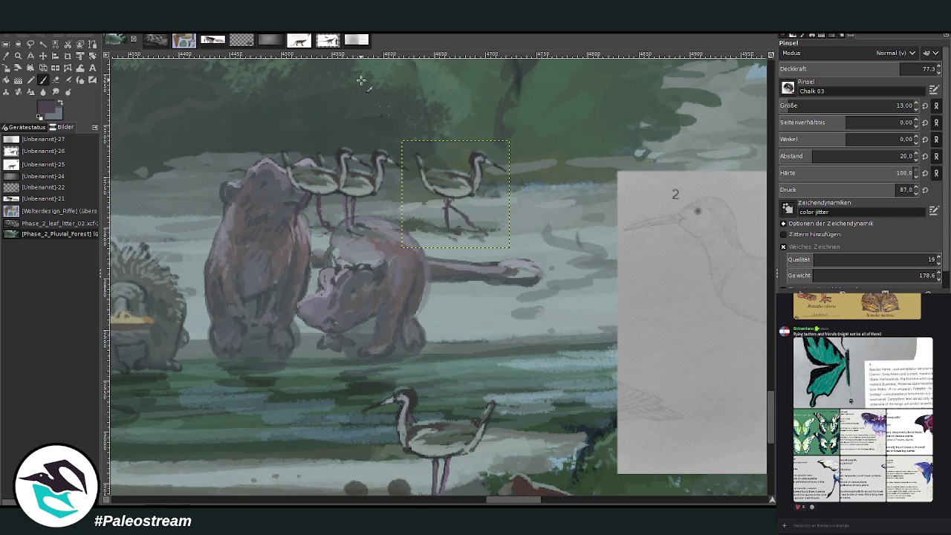
left_click(80, 67)
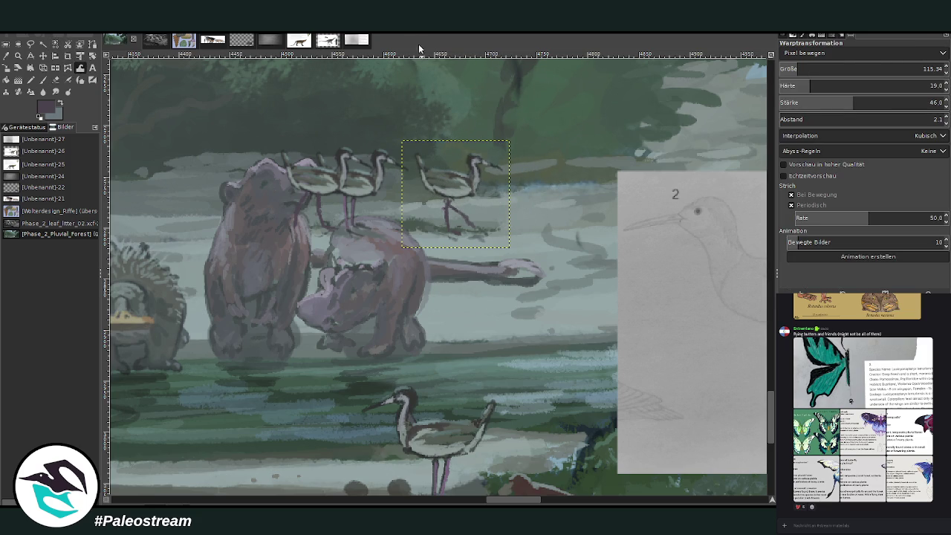
Spread the wading birds further right along the far bank
left_click(43, 56)
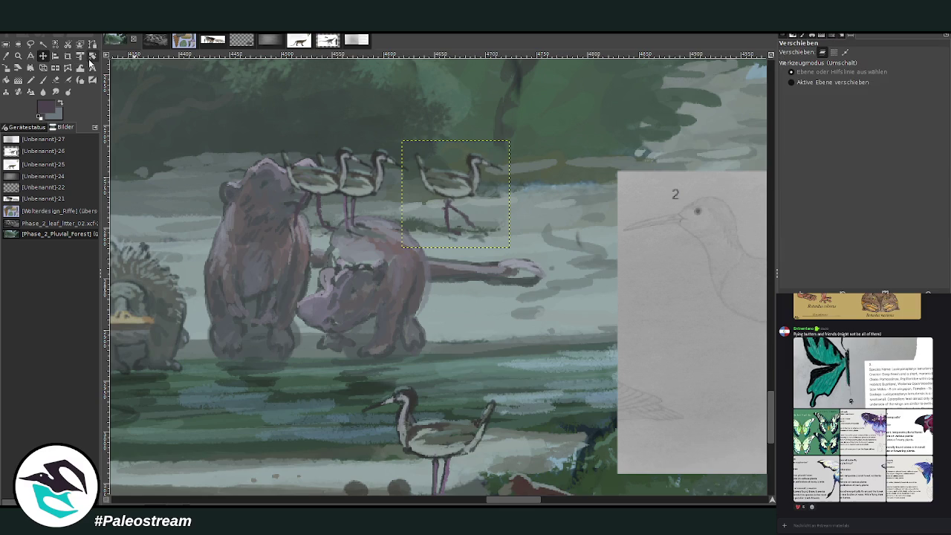
left_click_drag(467, 178, 503, 173)
left_click_drag(359, 179, 477, 171)
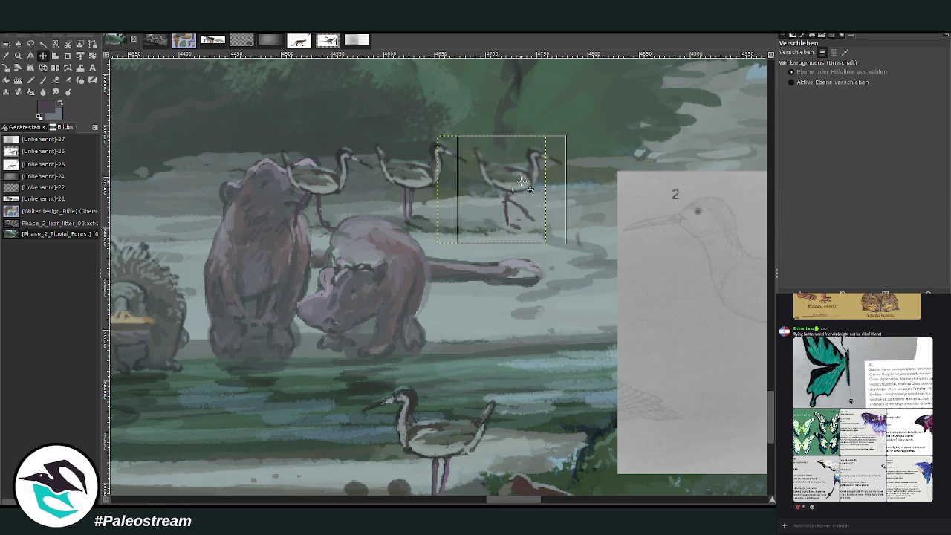
mouse_move(327, 168)
left_mouse_down()
mouse_move(384, 169)
mouse_move(377, 164)
left_mouse_up()
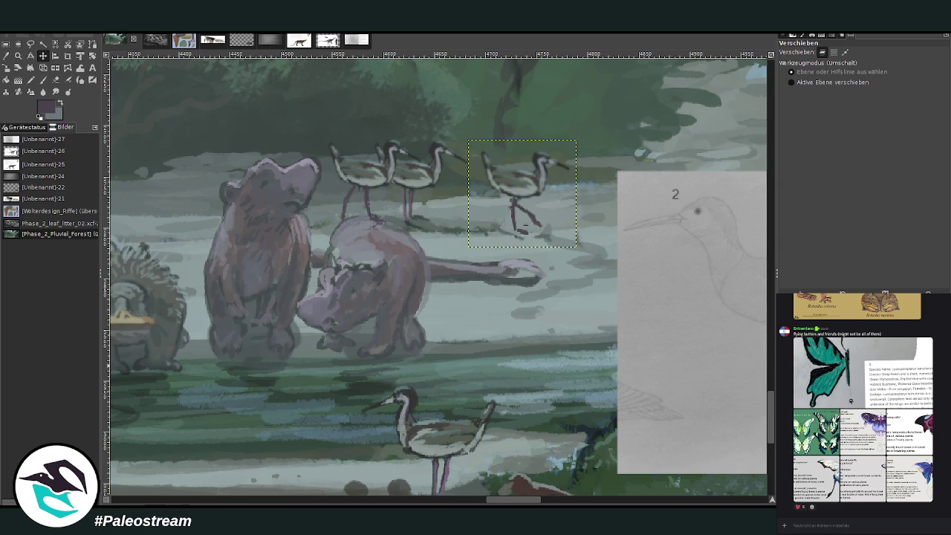
Duplicate a bird and place the copy at the left, behind the standing animal
key("ctrl+c")
key("ctrl+v")
left_click_drag(498, 178, 162, 163)
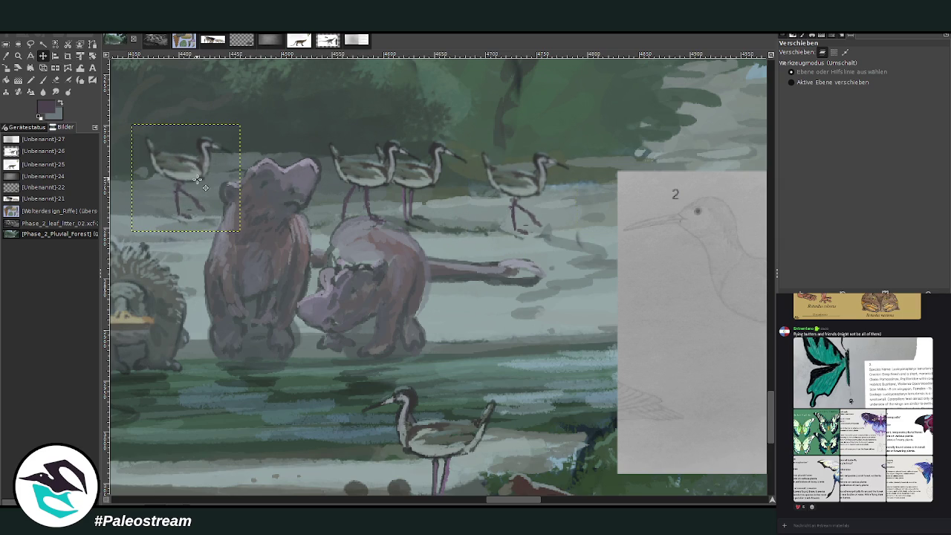
scroll(506, 489, "left", 3)
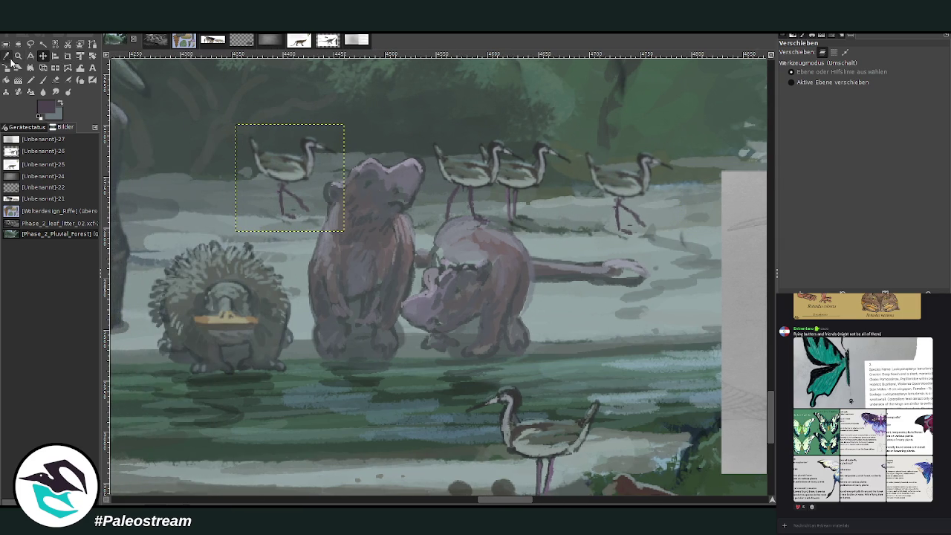
Shift the left bird copy slightly left and down with the Scale tool
left_click(7, 68)
left_click(293, 175)
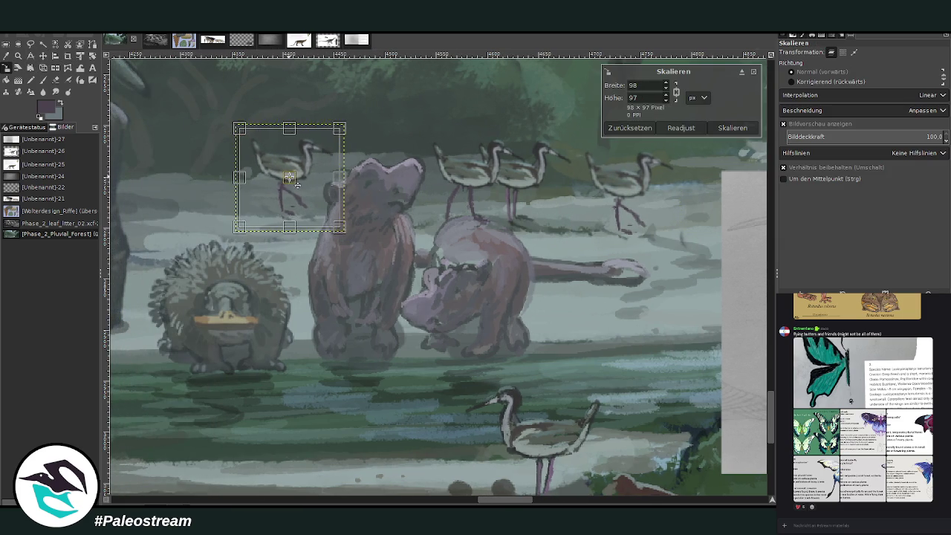
left_click_drag(292, 174, 281, 179)
left_click(731, 129)
key("m")
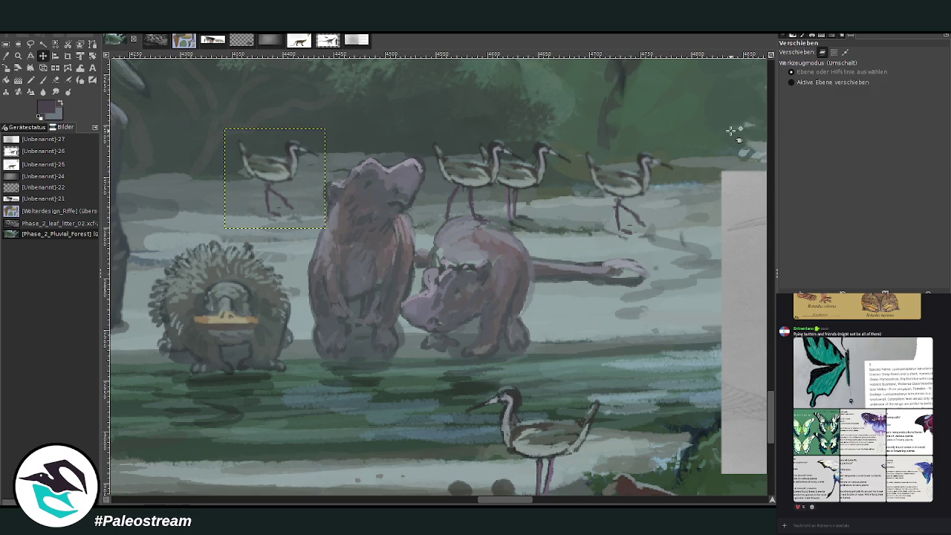
Repaint the copied bird's leg with the chalk brush and move it a little left
key("shift+e")
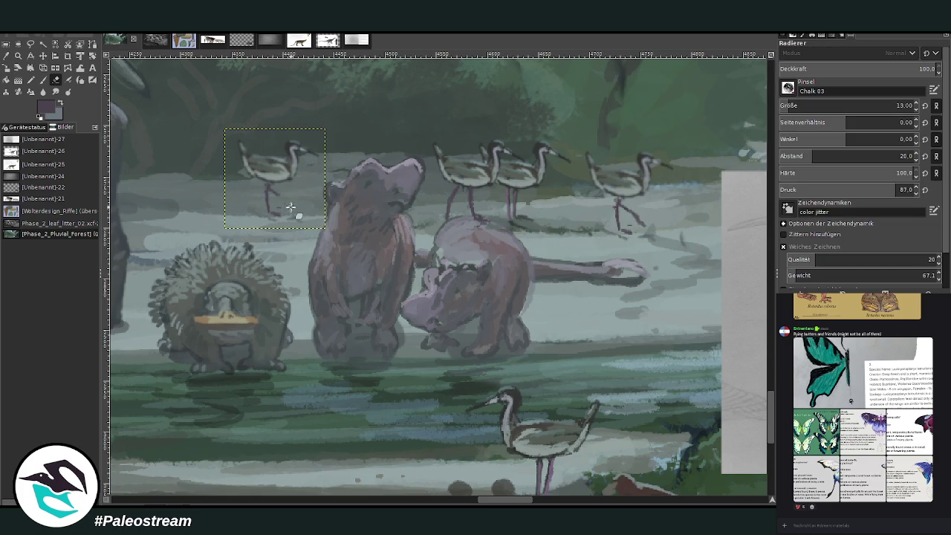
key("p")
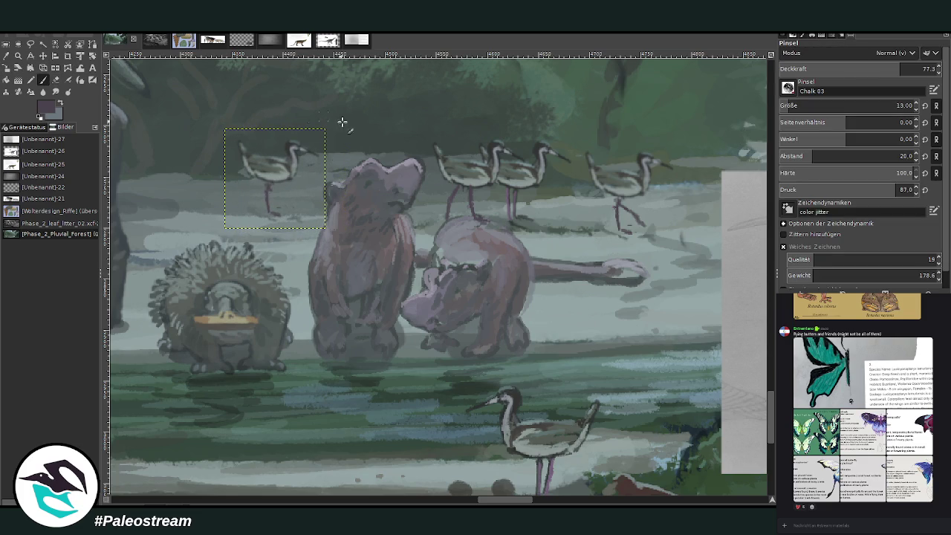
mouse_move(277, 192)
left_mouse_down()
mouse_move(271, 182)
mouse_move(275, 201)
left_mouse_up()
left_click(43, 56)
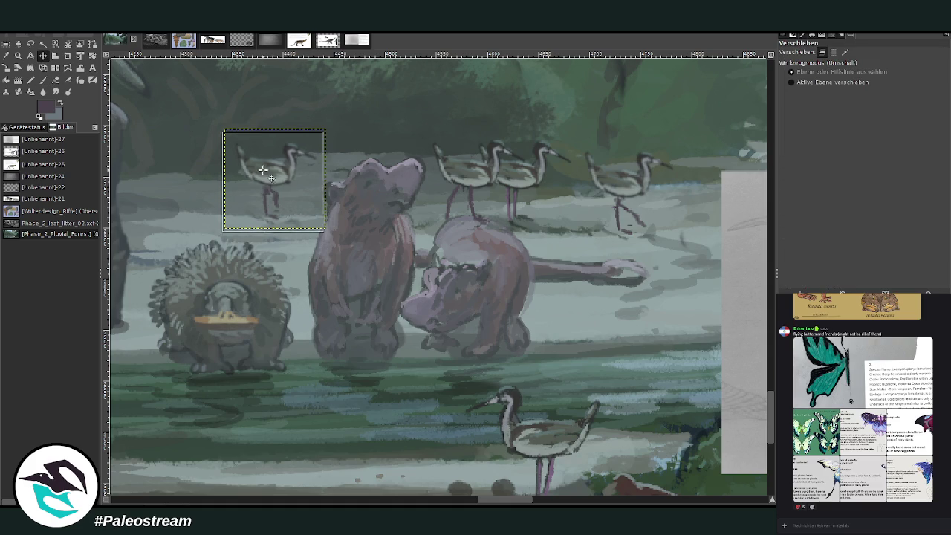
left_click_drag(267, 167, 242, 170)
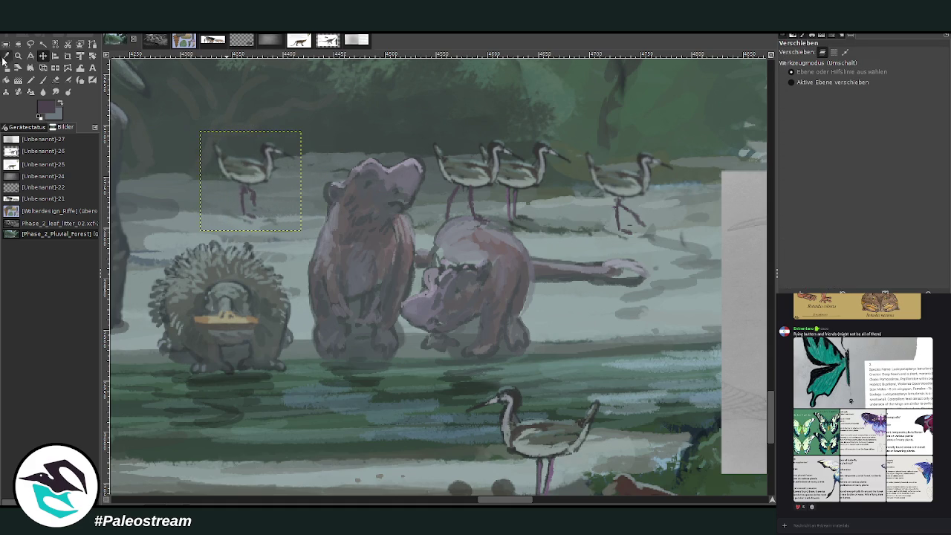
key("o")
key("p")
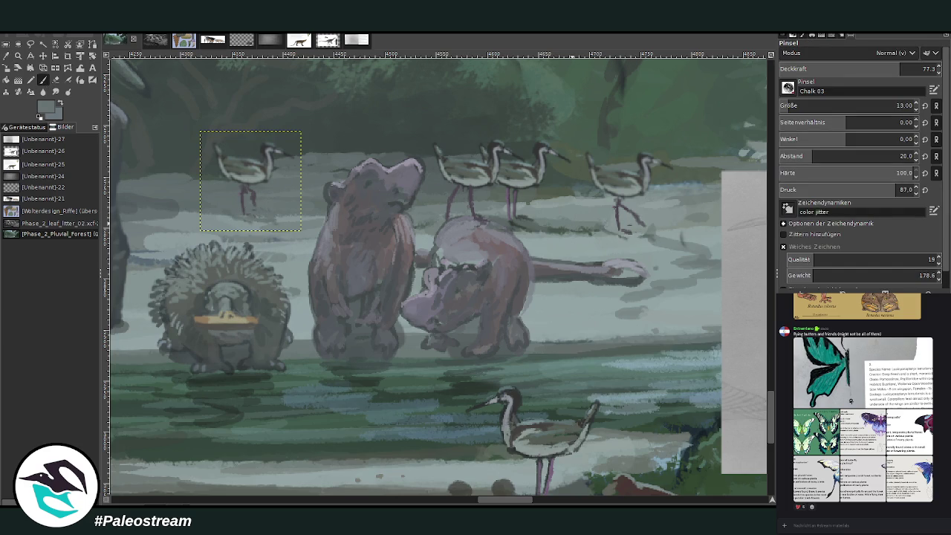
Select the bird group, sample a colour, and redraw the right stilt bird's legs vertically
left_click_drag(420, 132, 574, 237)
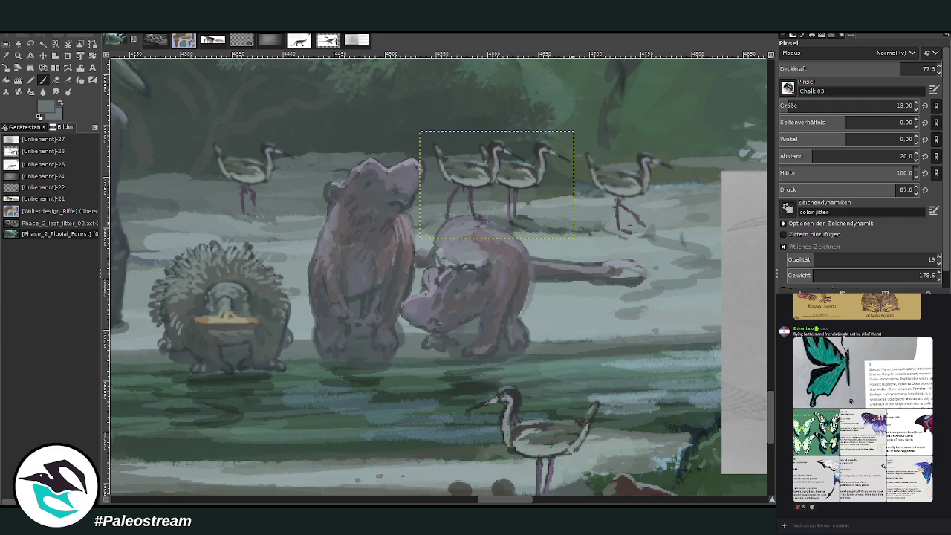
left_click_drag(420, 186, 199, 186)
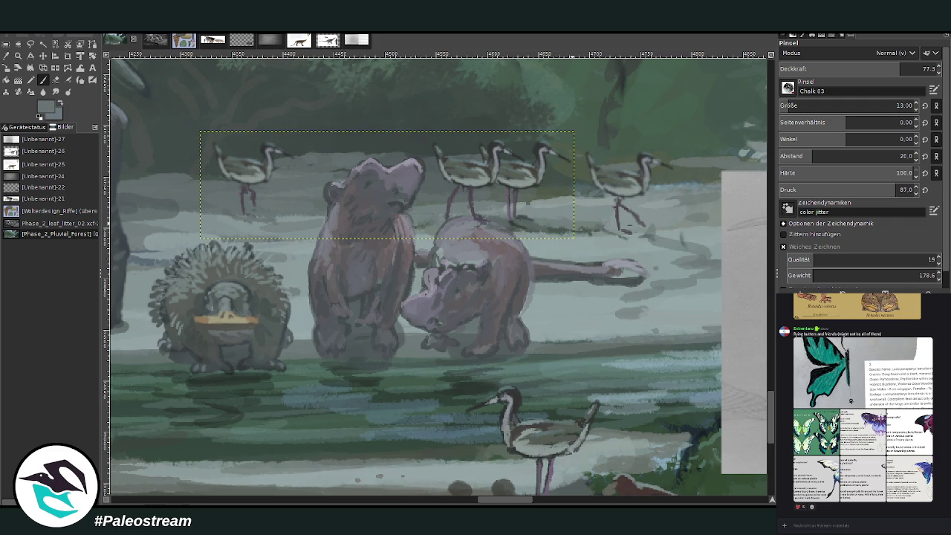
key("m")
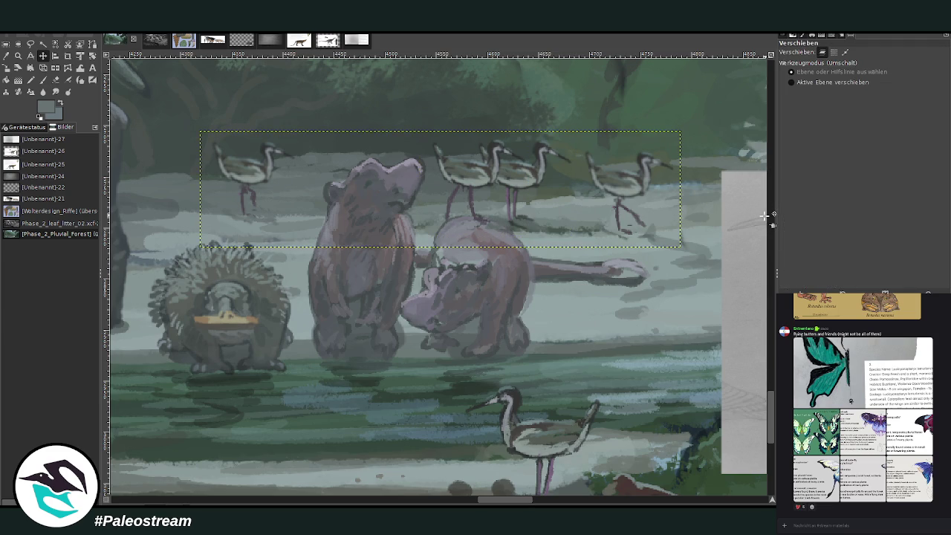
key("p")
key("o")
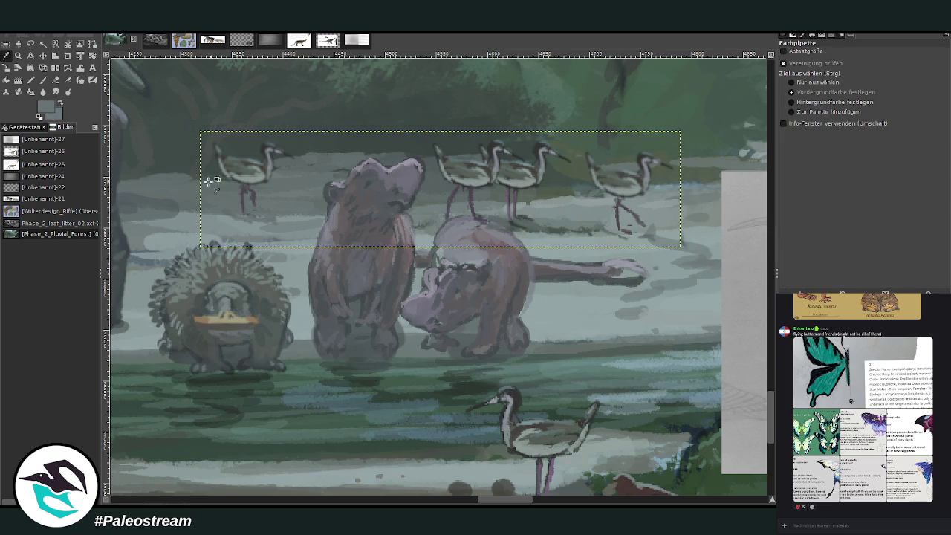
left_click(42, 79)
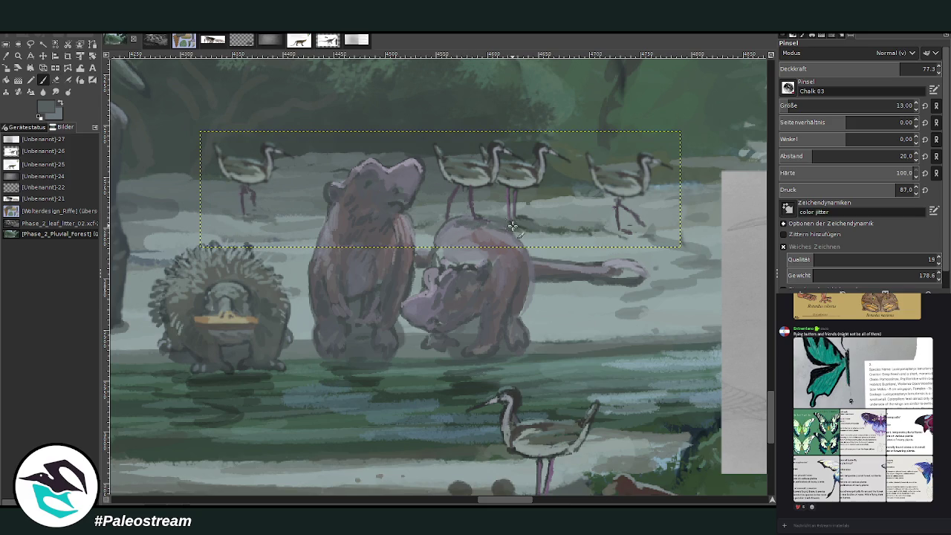
mouse_move(636, 227)
left_mouse_down()
mouse_move(648, 233)
mouse_move(626, 242)
mouse_move(661, 236)
mouse_move(615, 238)
left_mouse_up()
scroll(579, 225, "down", 2, "ctrl")
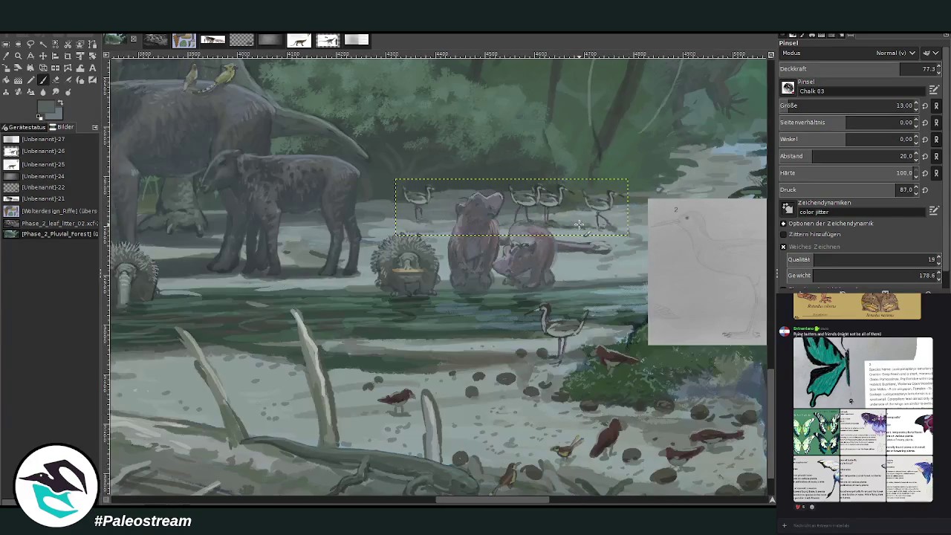
Shift the bird flock slightly left and up, moving only the active layer
key("m")
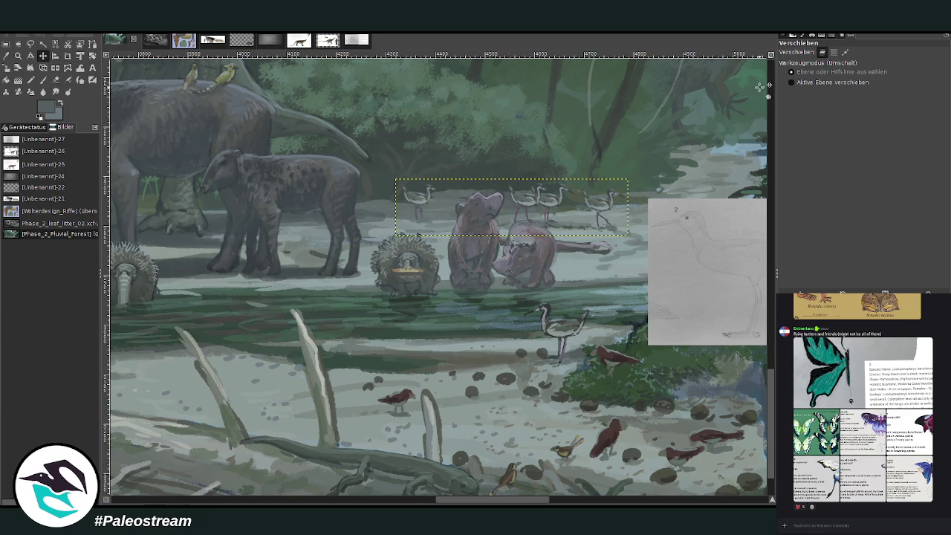
left_click(791, 81)
mouse_move(537, 197)
left_mouse_down()
mouse_move(527, 193)
mouse_move(540, 185)
left_mouse_up()
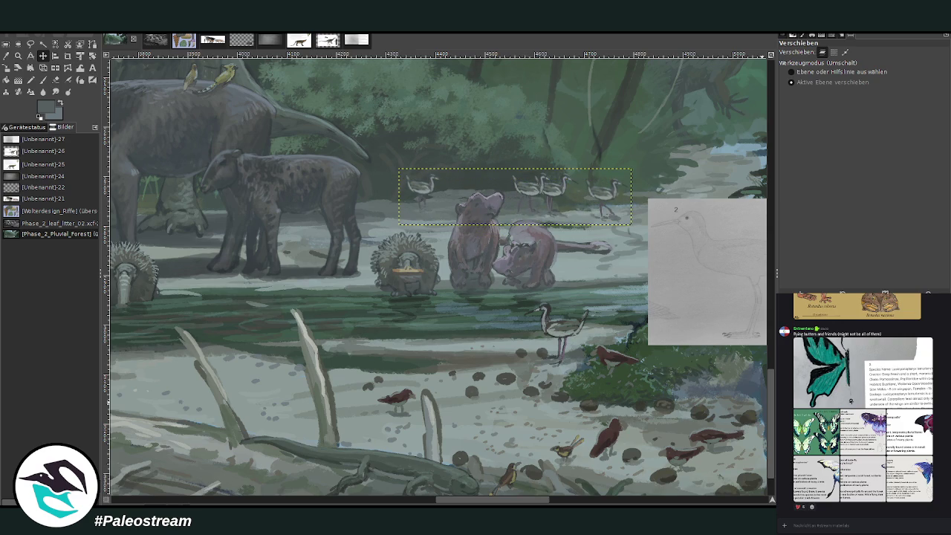
Hide the pencil reference sketch layer
key("Page_Up")
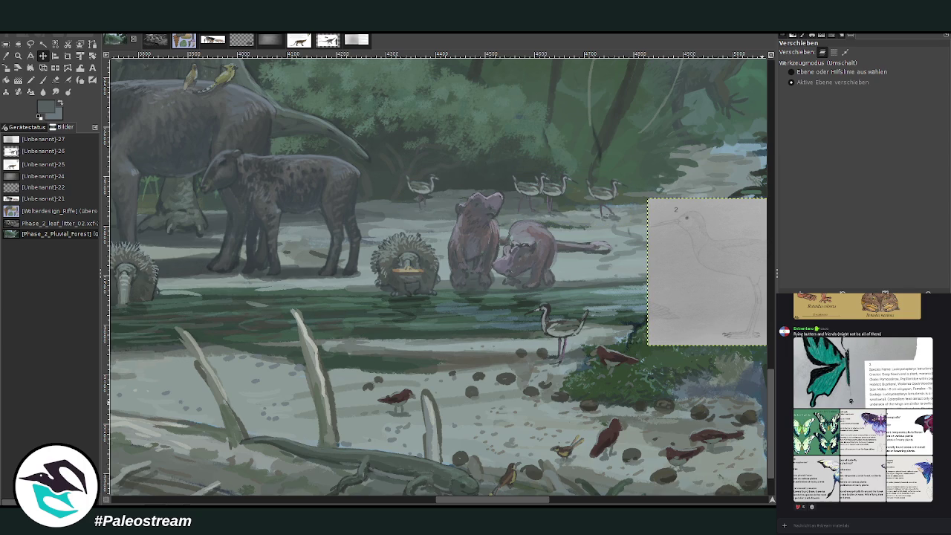
key("Page_Up")
key("Delete")
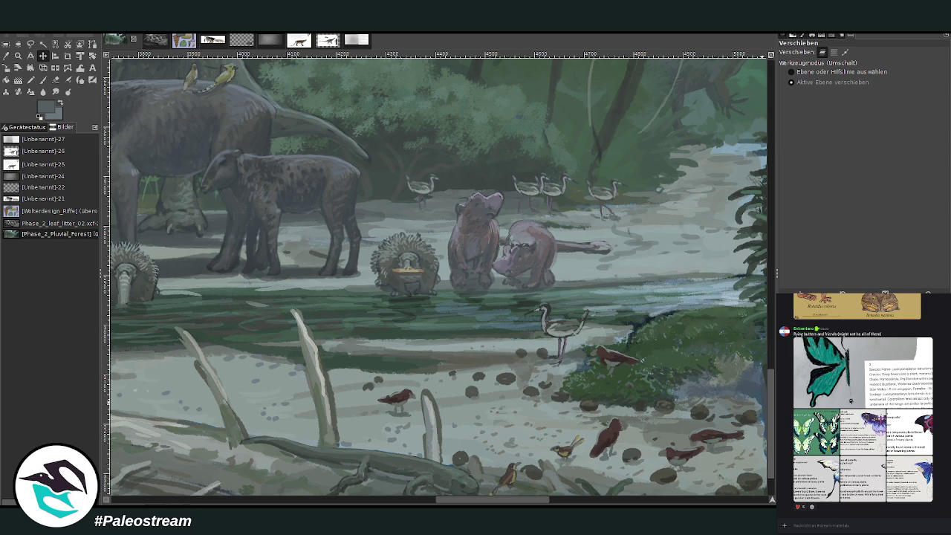
key("z")
key("ctrl")
Zoom out four steps, then zoom in on a rectangle framing the whole painting
left_click(474, 292)
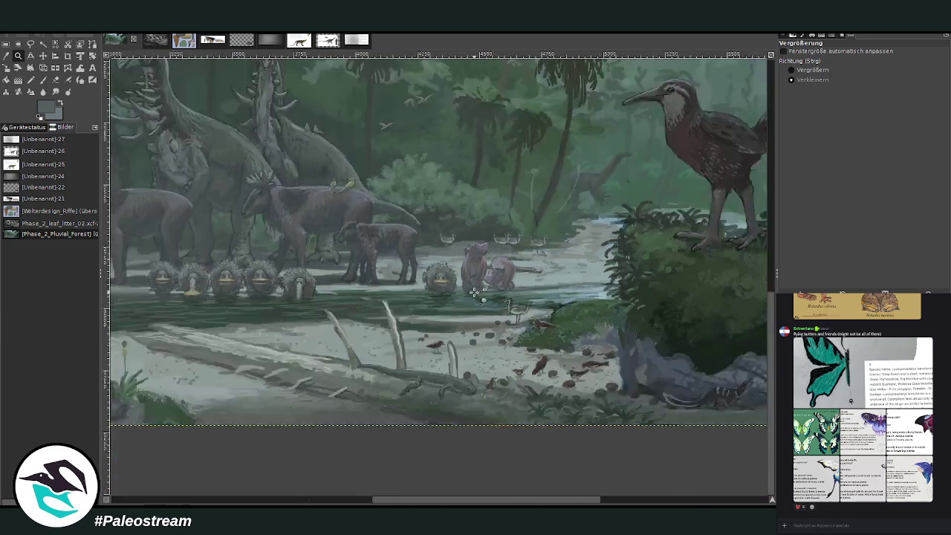
left_click(474, 292)
left_click(473, 292)
left_click(474, 291)
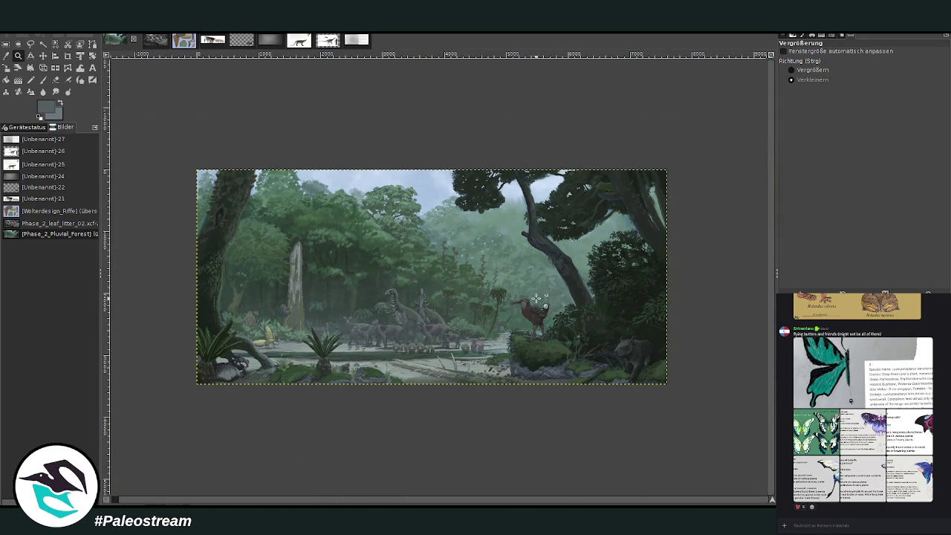
left_click(799, 70)
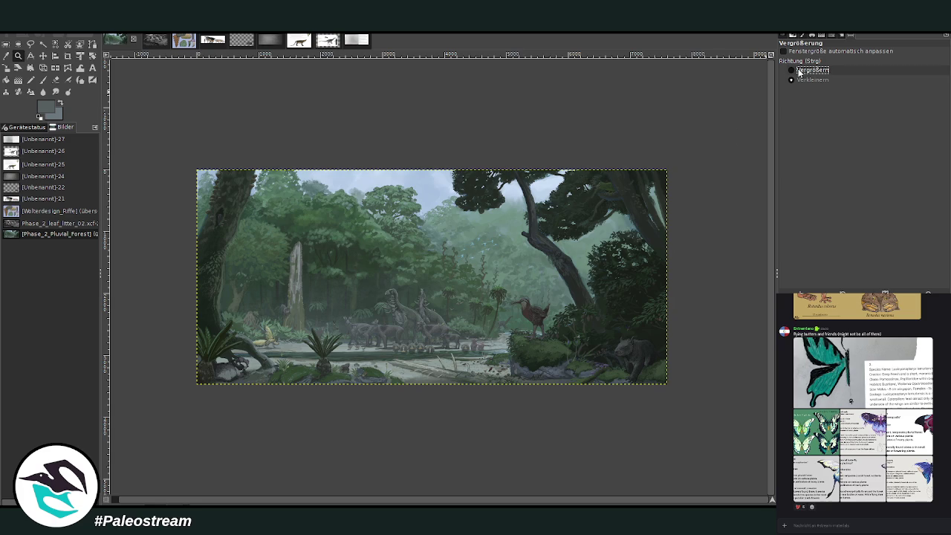
mouse_move(191, 164)
left_mouse_down()
mouse_move(523, 347)
mouse_move(679, 392)
left_mouse_up()
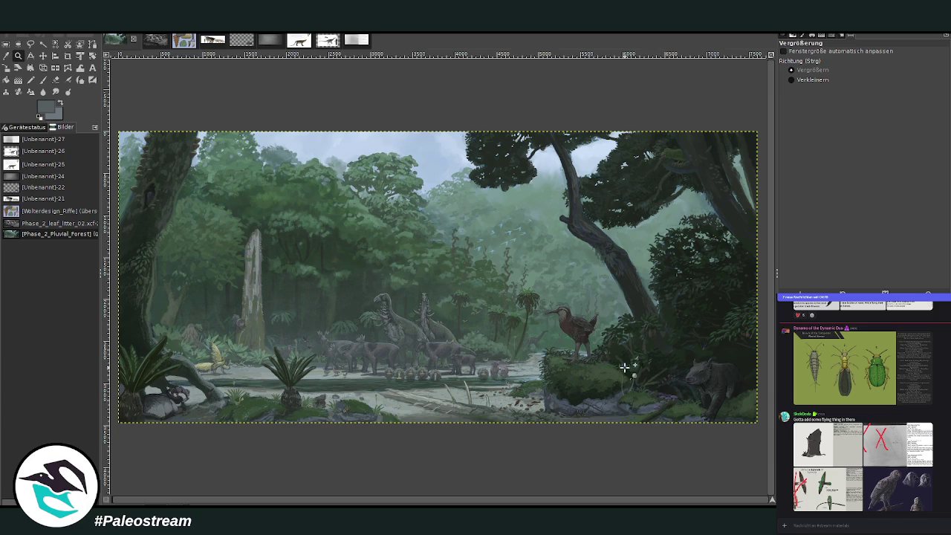
Zoom around the mossy rock, then scroll left to the animals and wading birds
left_click_drag(601, 340, 644, 378)
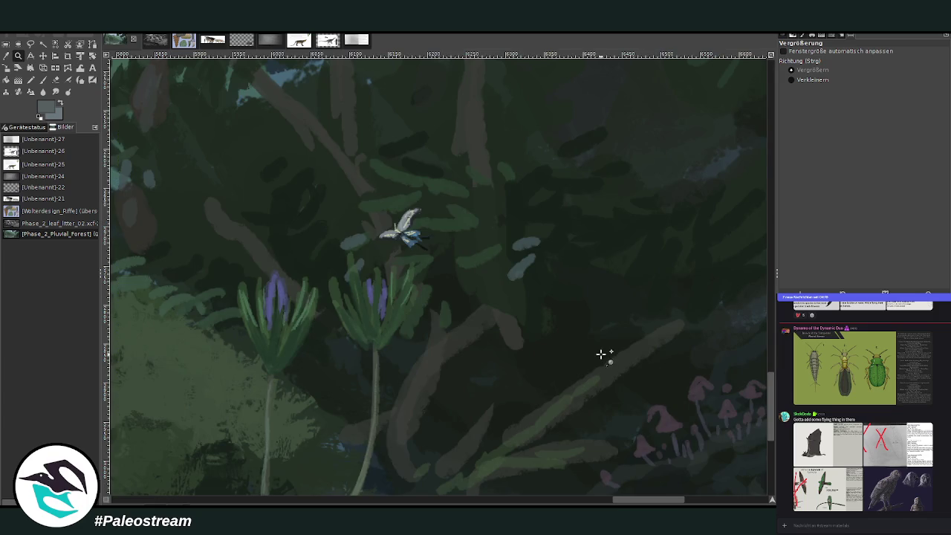
left_click(552, 299, "ctrl")
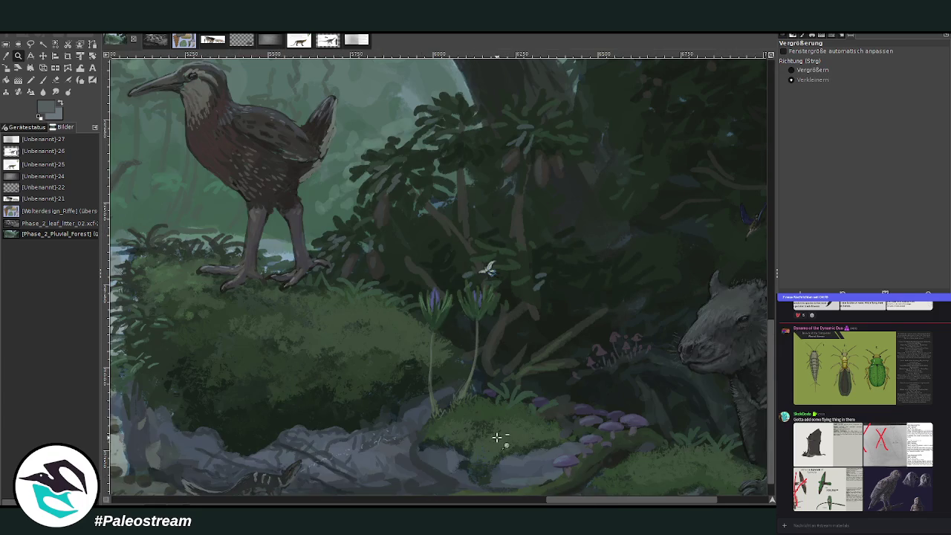
scroll(496, 437, "right", 5)
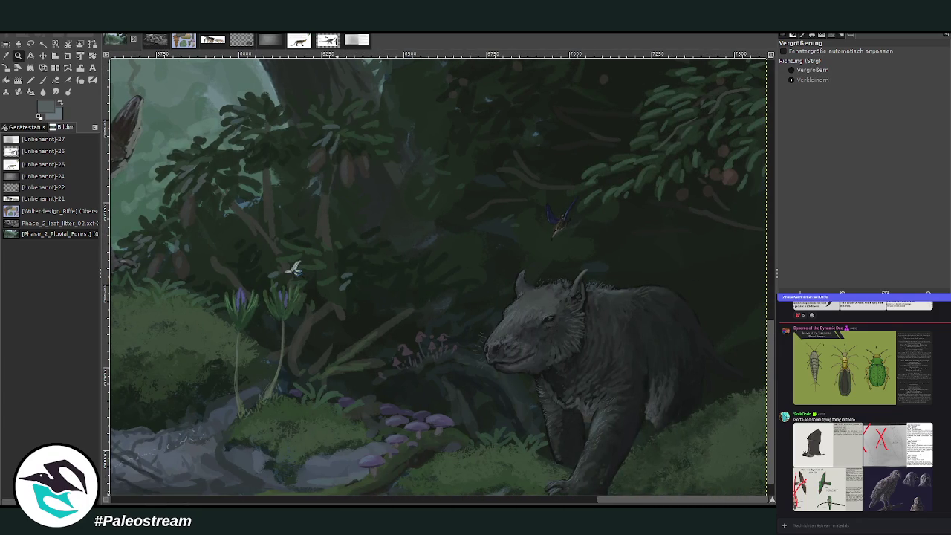
scroll(496, 416, "left", 3)
scroll(496, 416, "left", 8)
scroll(496, 416, "left", 7)
scroll(497, 416, "left", 4)
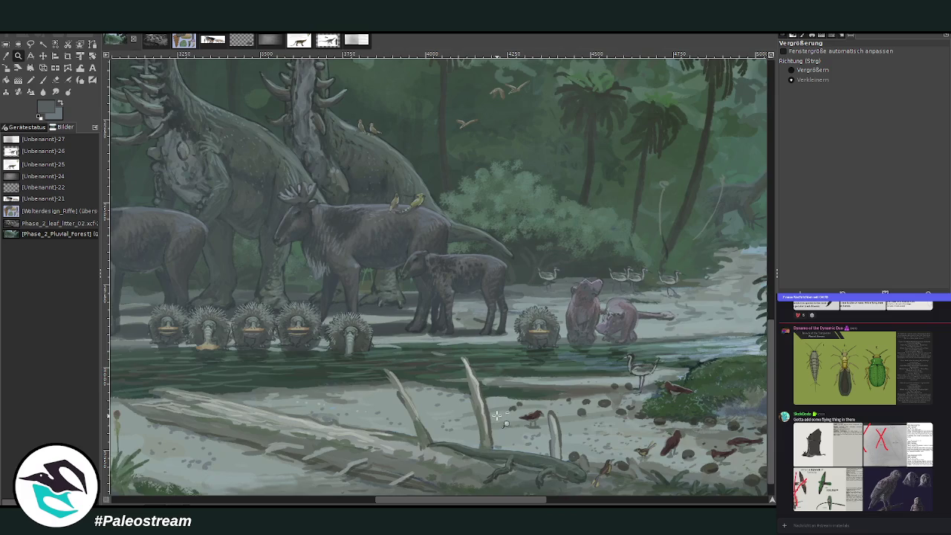